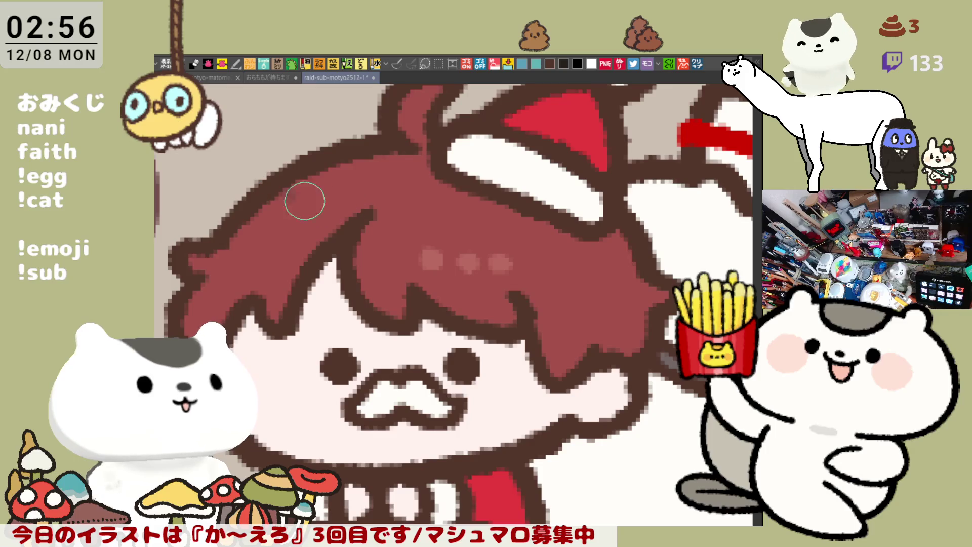
Shade a darker band across the top of the Santa chibi's red hair
drag(281, 197, 360, 213)
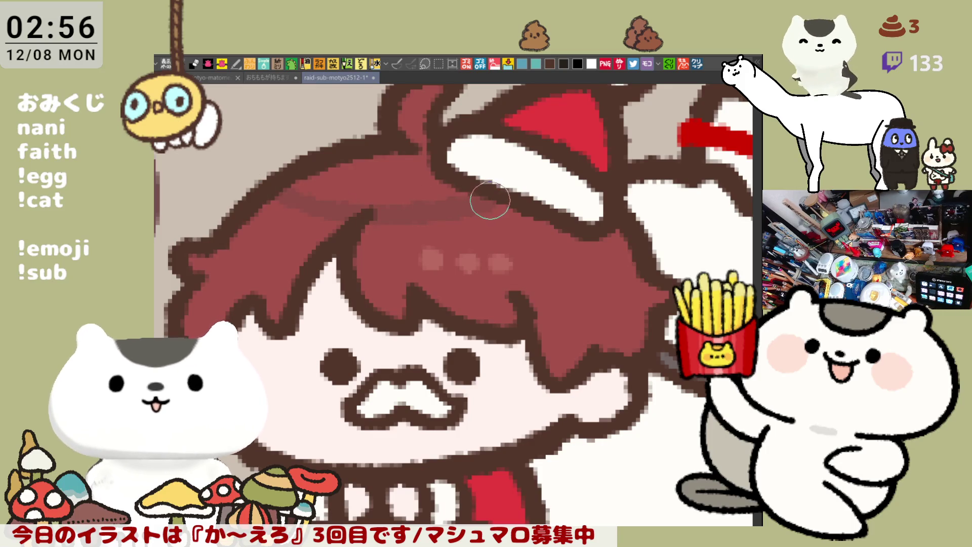
drag(423, 182, 447, 220)
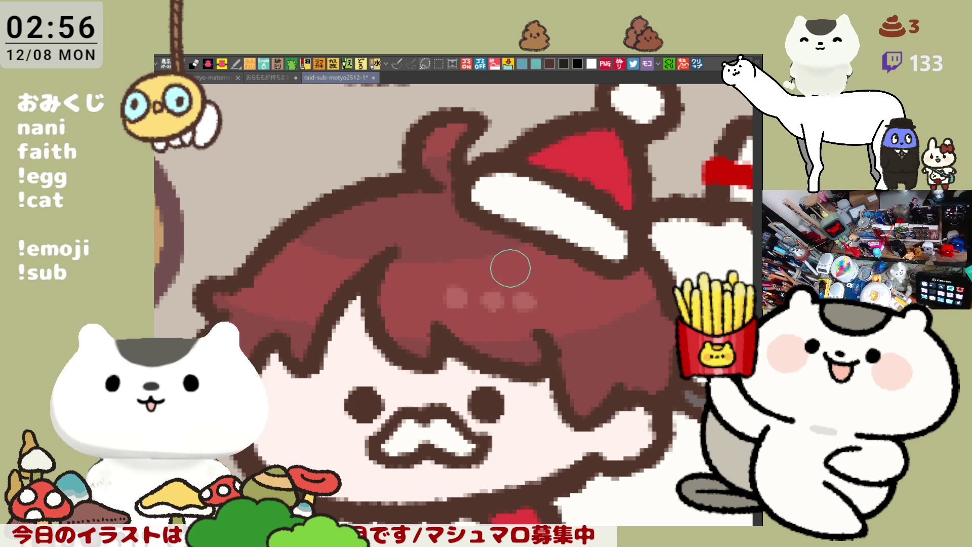
drag(525, 339, 514, 282)
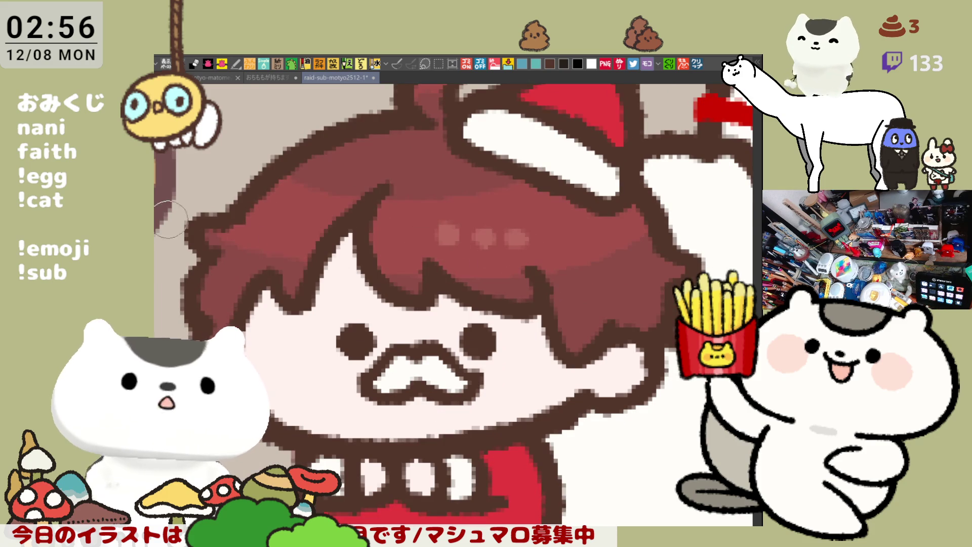
mouse_move(336, 299)
mouse_down()
mouse_move(352, 283)
mouse_move(350, 241)
mouse_move(334, 253)
mouse_move(324, 238)
mouse_move(349, 258)
mouse_up()
Airbrush pink blush onto both cheeks and add a hair strand beside the right cheek
mouse_move(537, 238)
mouse_down()
mouse_move(570, 271)
mouse_move(521, 254)
mouse_move(552, 259)
mouse_up()
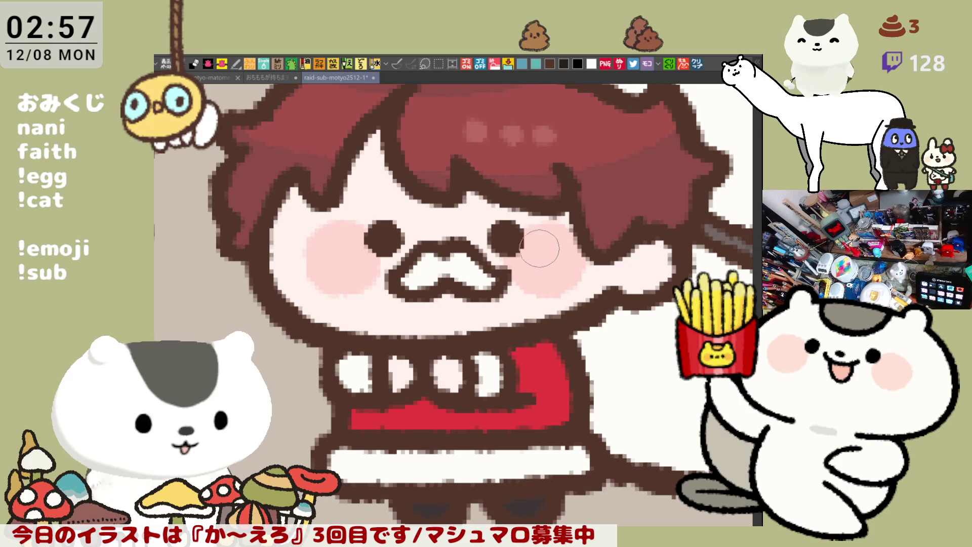
mouse_move(333, 264)
mouse_down()
mouse_move(337, 272)
mouse_move(329, 266)
mouse_up()
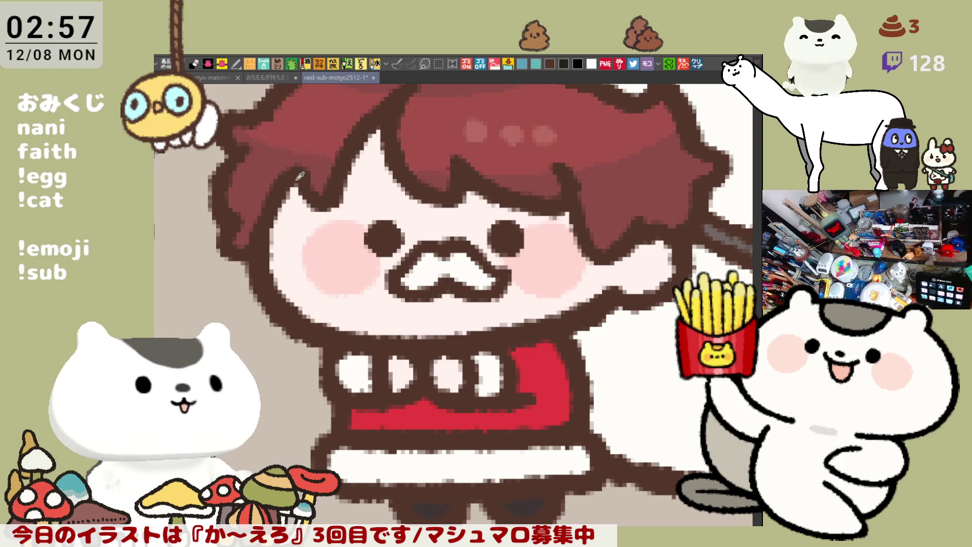
drag(408, 175, 373, 279)
drag(524, 296, 540, 336)
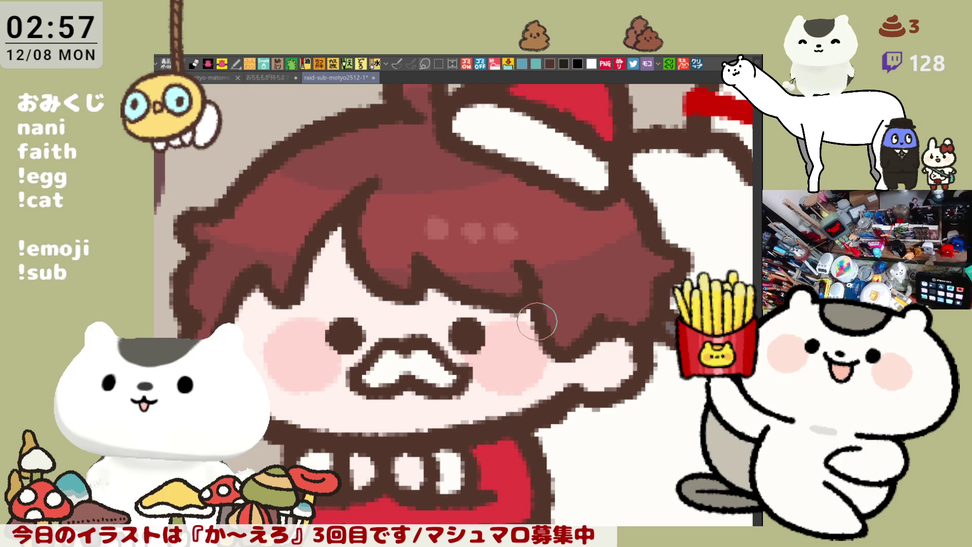
Zoom out, pan down to the next row, and zoom in on the teal-haired chibi's head
scroll(535, 321, down, 5)
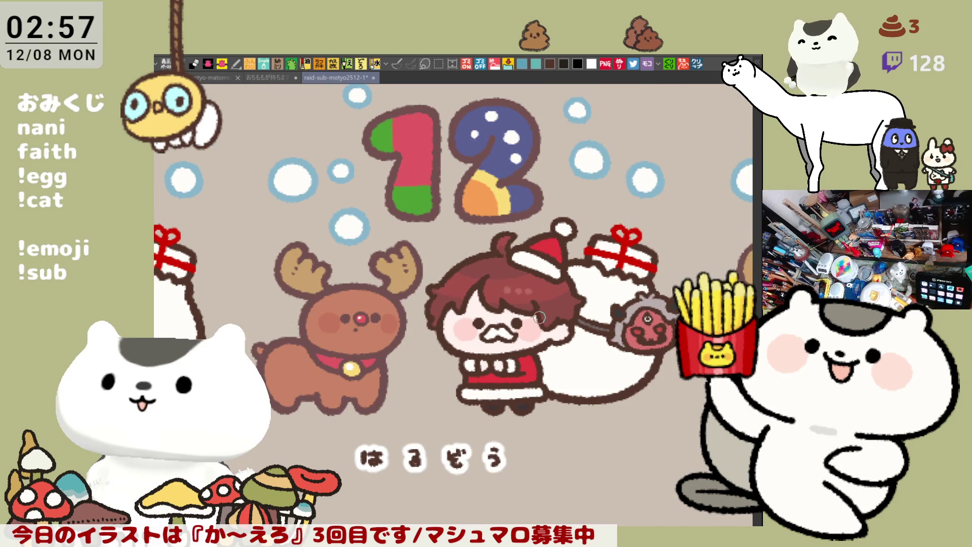
scroll(539, 317, down, 3)
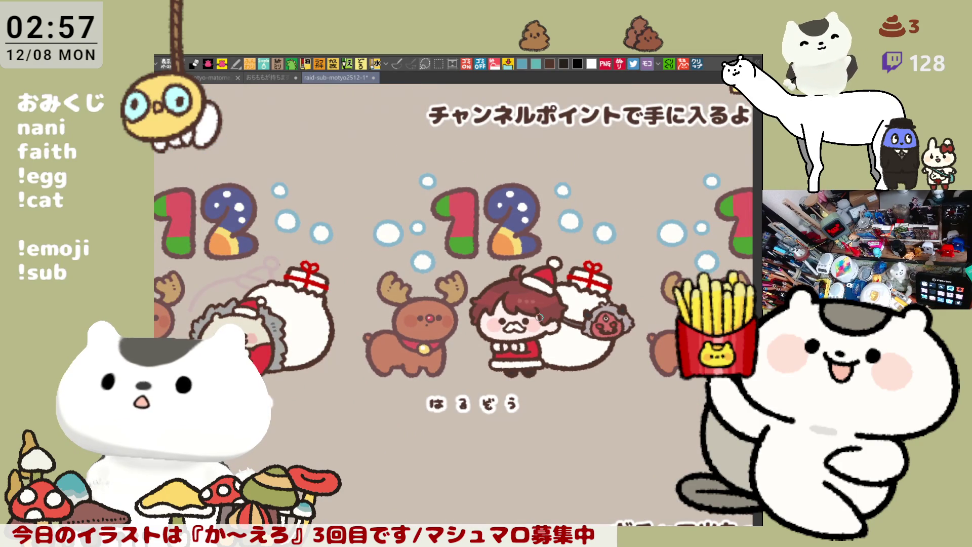
drag(539, 317, 532, 152)
scroll(532, 152, up, 3)
mouse_move(510, 506)
mouse_down()
mouse_move(510, 412)
mouse_move(529, 419)
mouse_up()
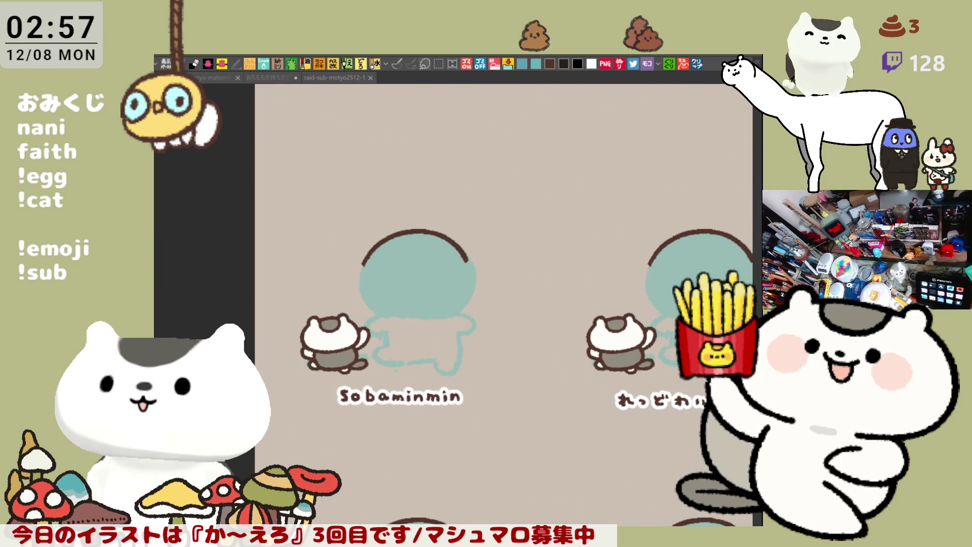
drag(492, 358, 450, 358)
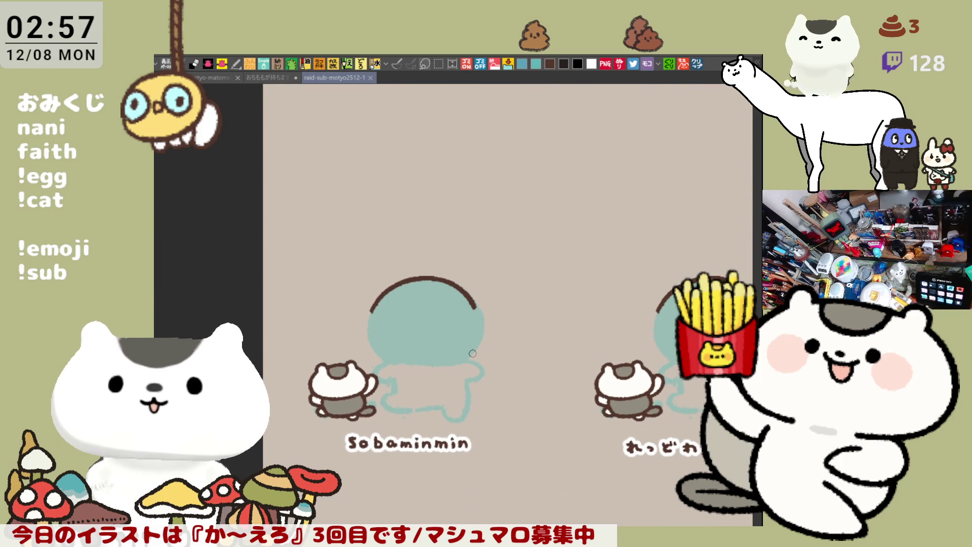
scroll(472, 353, up, 5)
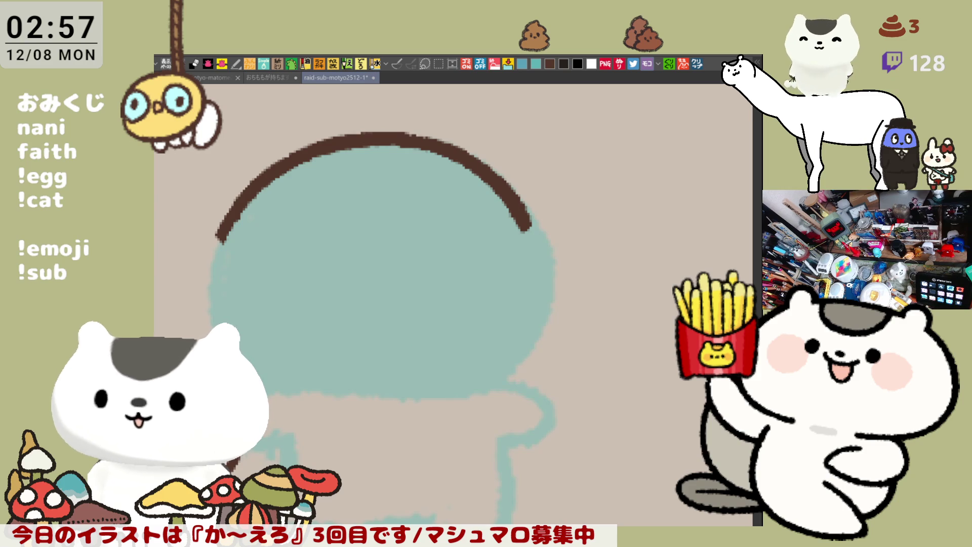
drag(569, 342, 640, 342)
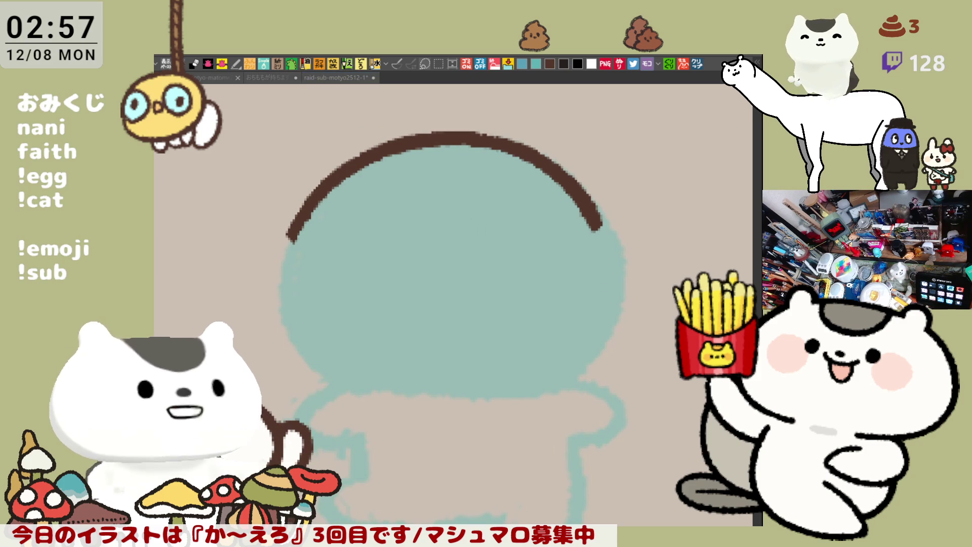
Extend the brown arc over the top of the teal head, undoing overshooting strokes
mouse_move(468, 155)
mouse_down()
mouse_move(476, 198)
mouse_move(478, 184)
mouse_move(471, 188)
mouse_move(516, 190)
mouse_move(593, 248)
mouse_move(595, 215)
mouse_up()
drag(437, 182, 529, 174)
key(ctrl+z)
drag(434, 184, 519, 169)
key(ctrl+z)
mouse_move(431, 184)
mouse_down()
mouse_move(516, 167)
mouse_move(524, 183)
mouse_move(513, 170)
mouse_up()
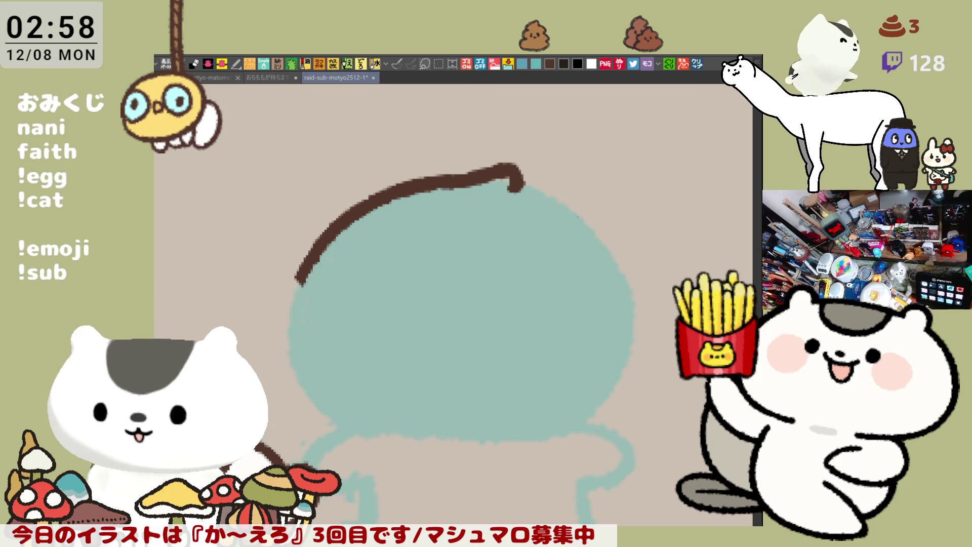
Outline the teal head's right side downward from the tuft in brown, retrying strokes
scroll(462, 282, down, 3)
drag(507, 115, 582, 186)
key(ctrl+z)
mouse_move(499, 109)
mouse_down()
mouse_move(592, 191)
mouse_move(565, 139)
mouse_move(587, 168)
mouse_up()
key(ctrl+z)
key(ctrl+z)
drag(507, 114, 608, 195)
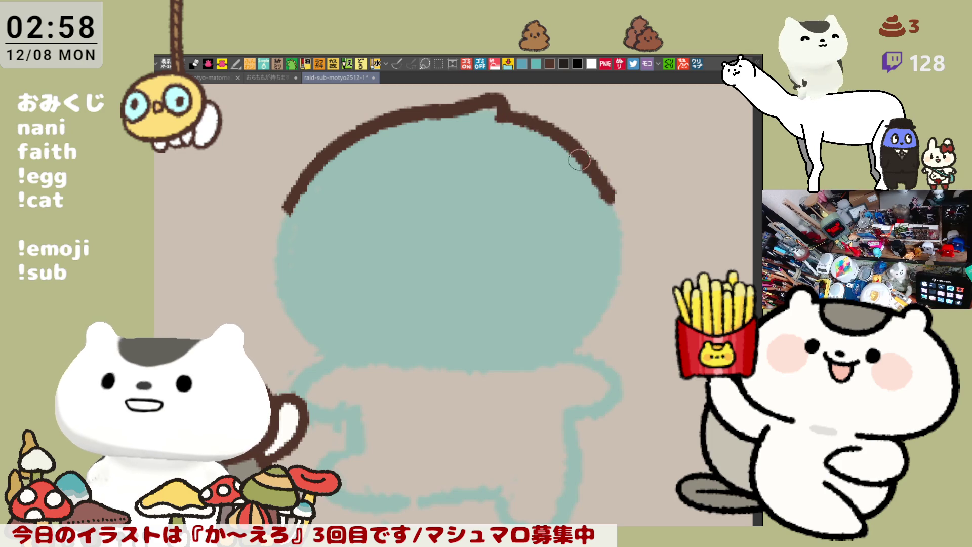
key(ctrl+z)
drag(506, 115, 613, 207)
key(ctrl+z)
drag(498, 112, 598, 200)
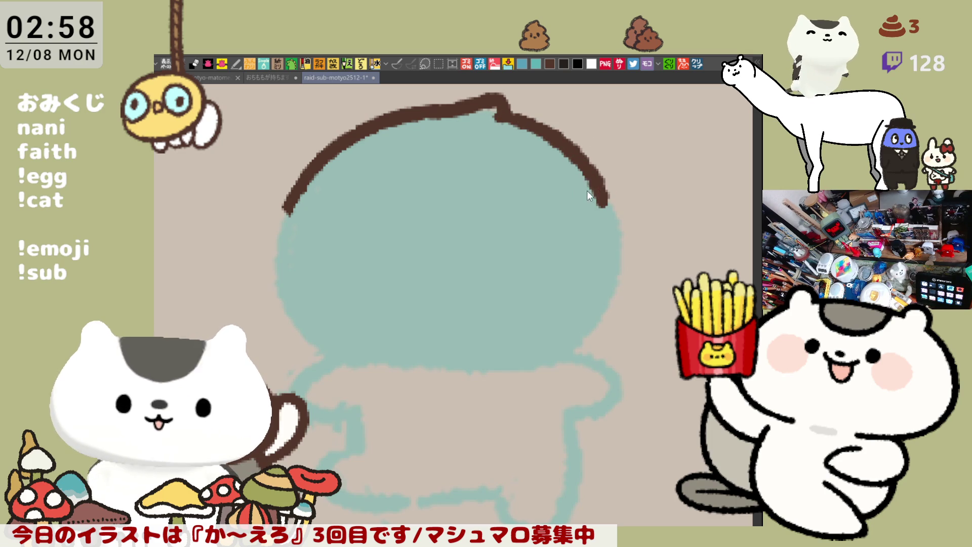
Extend the outline's right end and curl it into a connected downward hook
drag(601, 201, 643, 200)
key(ctrl+z)
drag(590, 185, 636, 200)
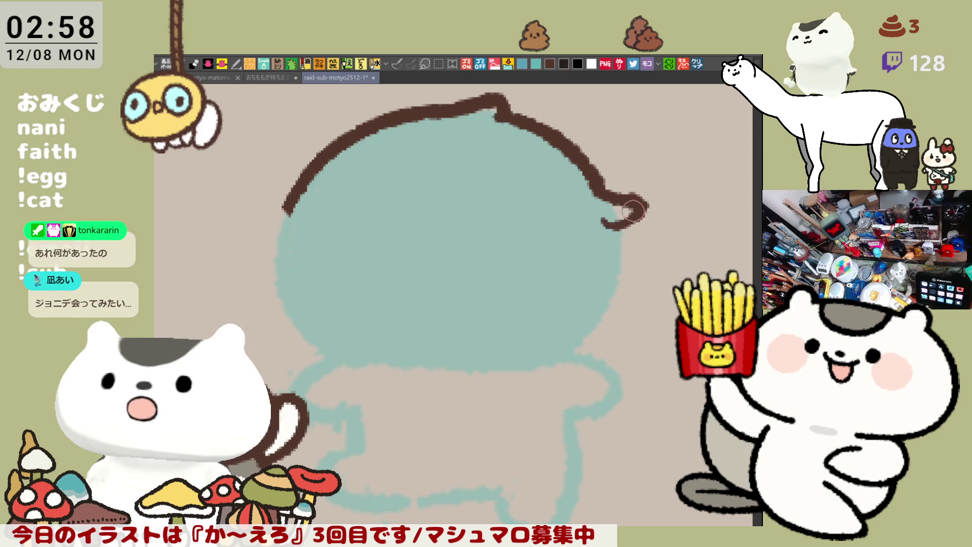
key(ctrl+z)
drag(585, 169, 604, 191)
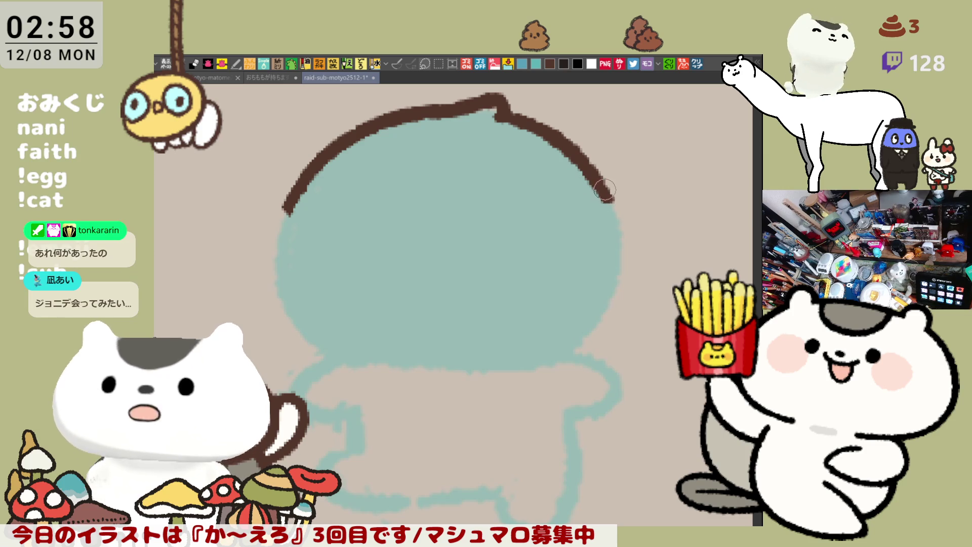
key(ctrl+z)
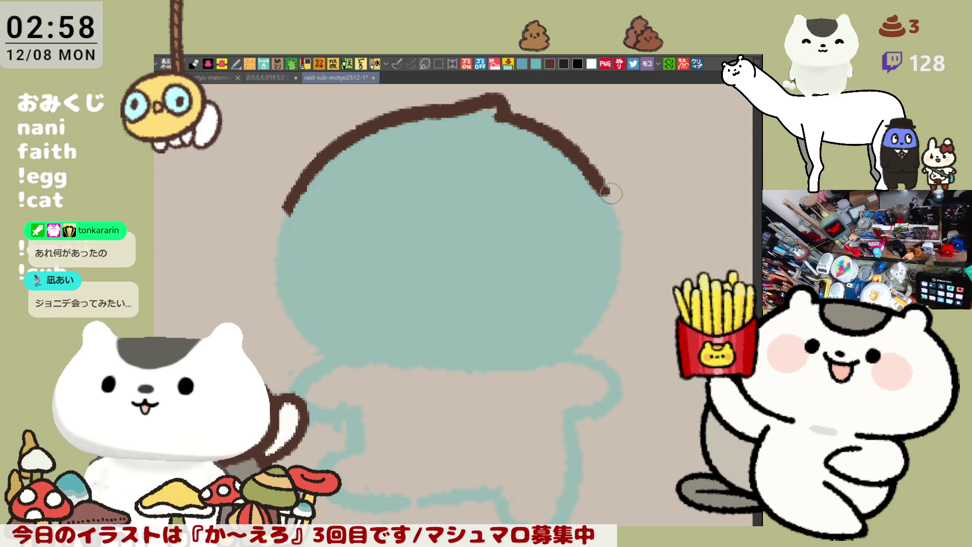
drag(599, 182, 636, 194)
key(ctrl+z)
mouse_move(594, 217)
mouse_down()
mouse_move(631, 205)
mouse_move(627, 225)
mouse_move(630, 200)
mouse_up()
key(ctrl+z)
key(ctrl+z)
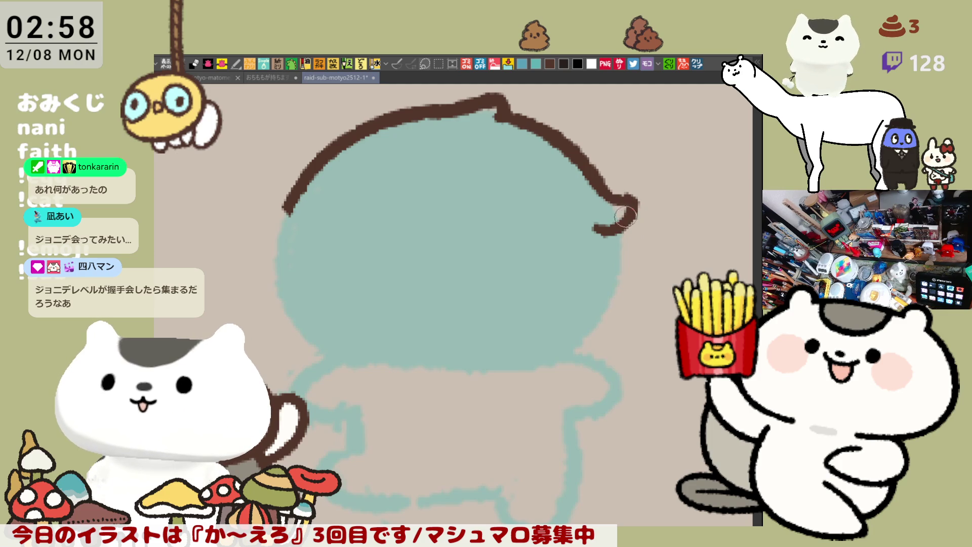
key(ctrl+z)
drag(597, 230, 628, 198)
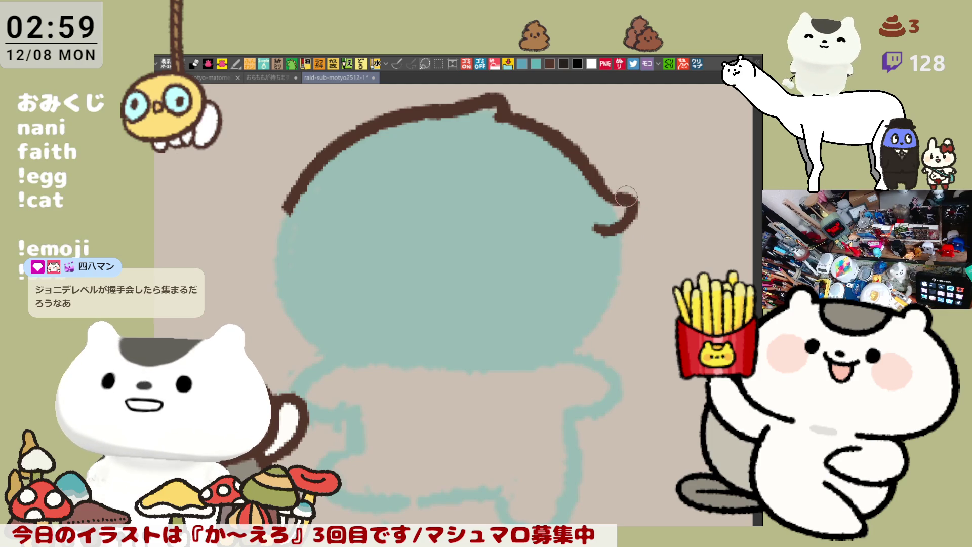
drag(607, 194, 618, 198)
key(ctrl+z)
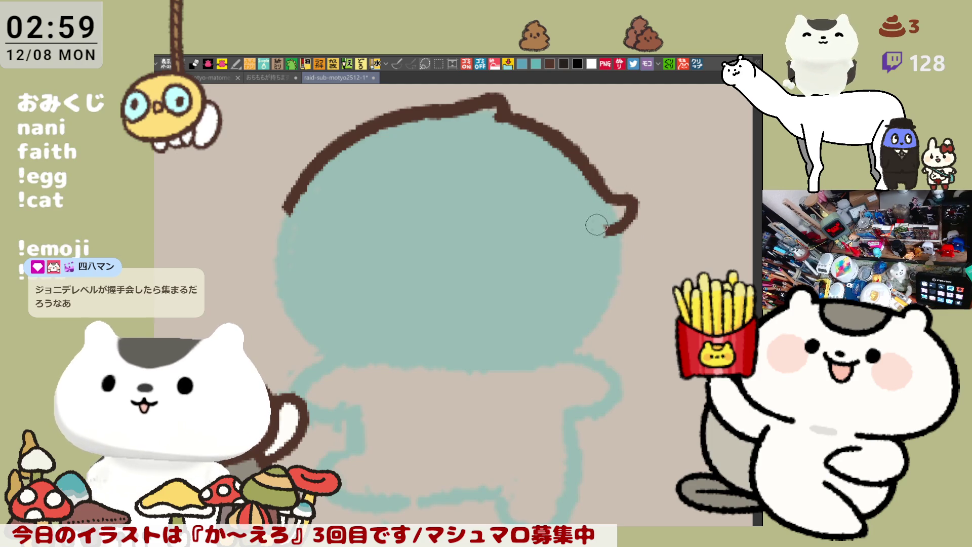
Add a tail and lower stroke below the hook, then darken the bottom hook
drag(621, 222, 599, 232)
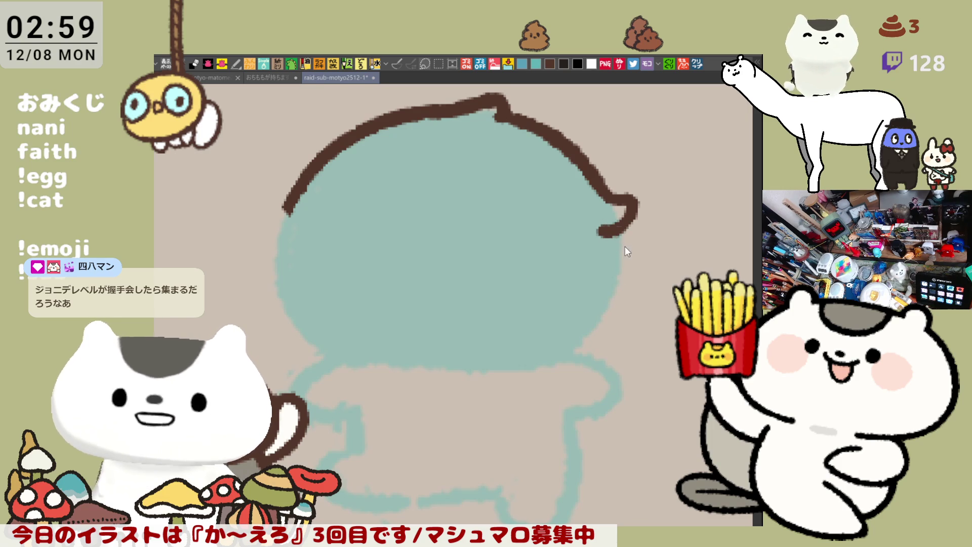
drag(620, 236, 616, 275)
drag(622, 232, 618, 278)
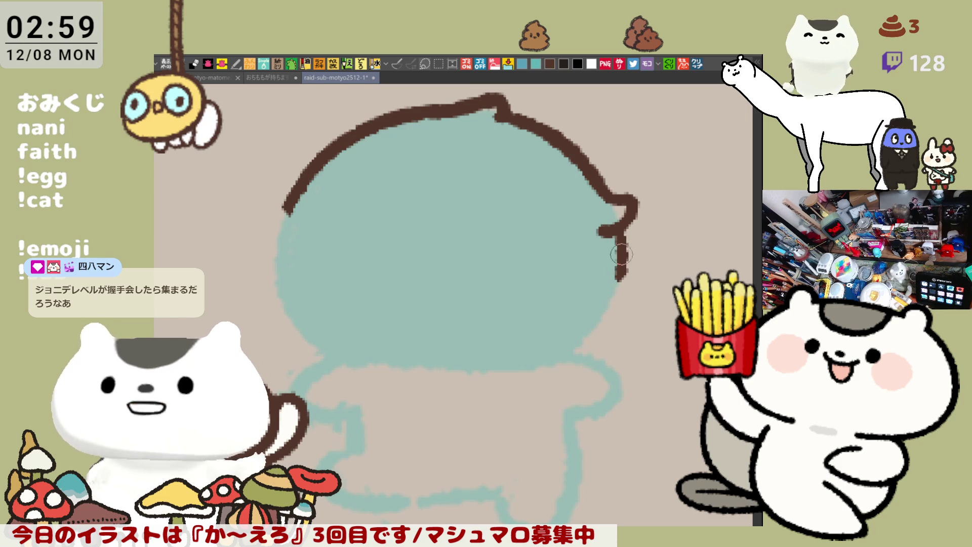
drag(618, 234, 613, 276)
key(ctrl+z)
drag(621, 232, 615, 278)
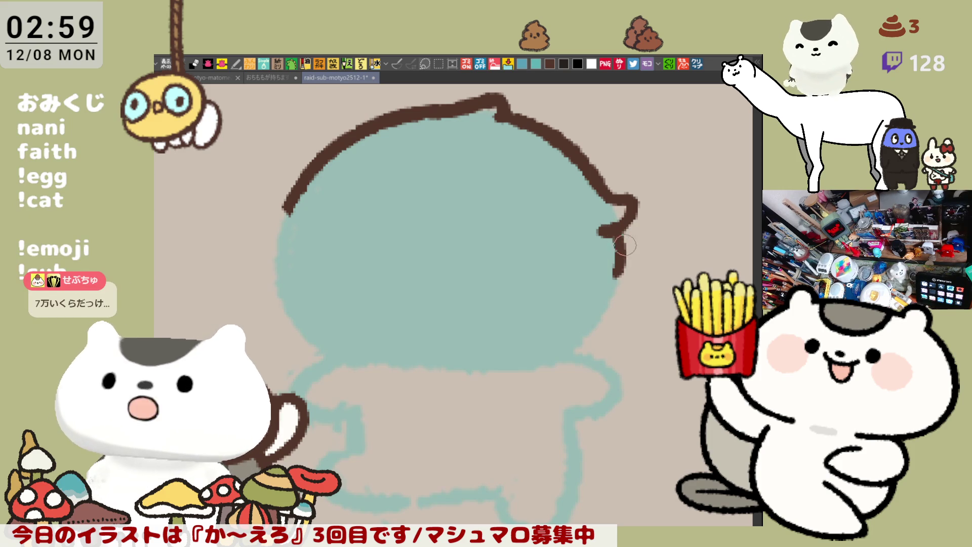
key(ctrl+z)
drag(622, 222, 616, 253)
key(ctrl+z)
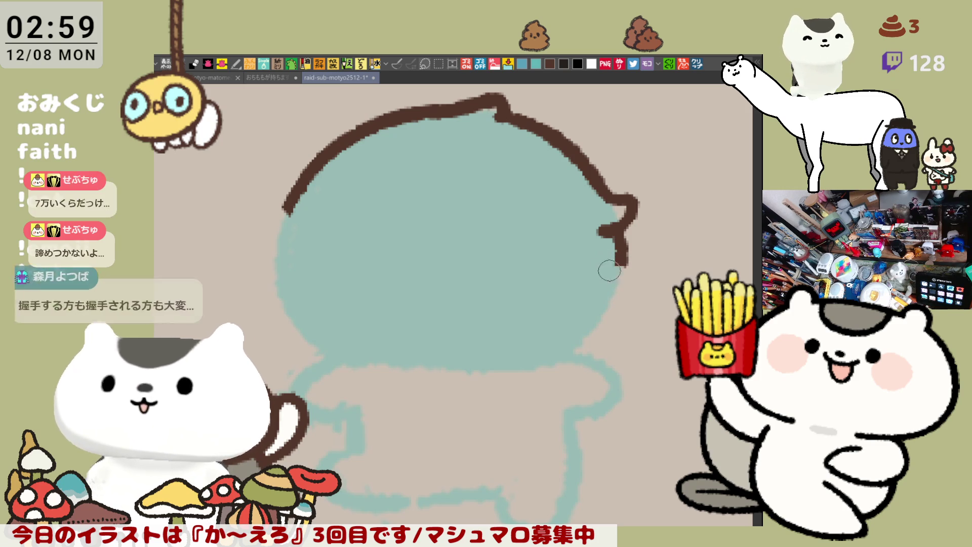
mouse_move(615, 259)
mouse_down()
mouse_move(637, 269)
mouse_move(624, 279)
mouse_up()
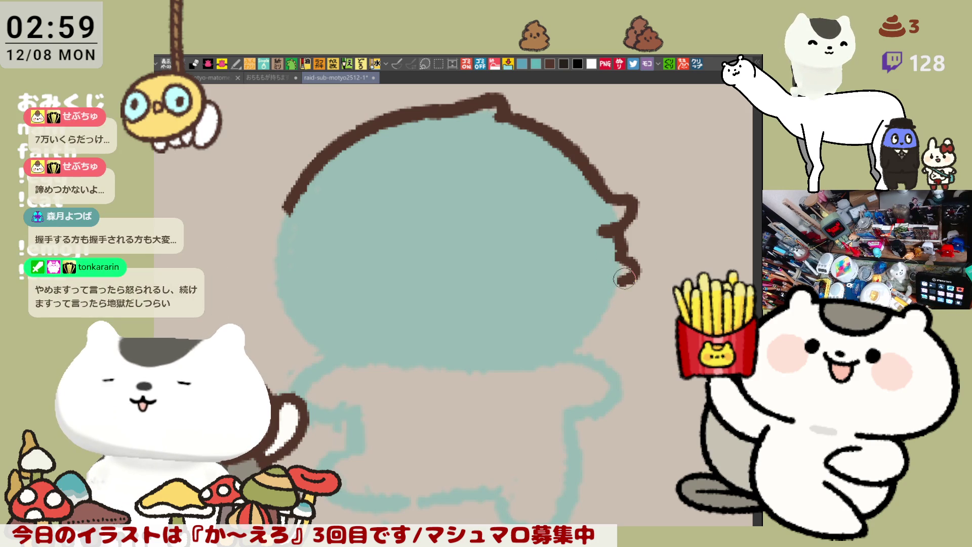
drag(626, 268, 601, 308)
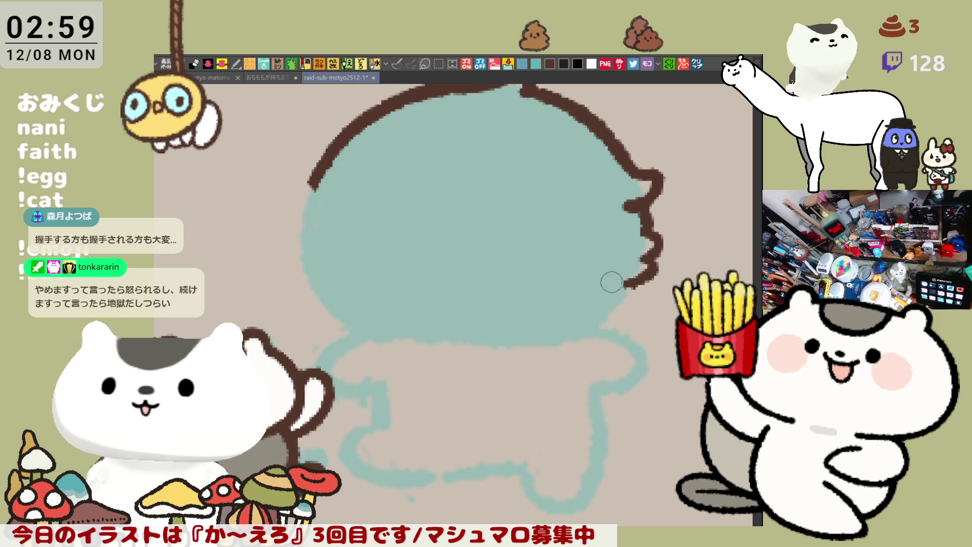
With the canvas mirrored, draw the head's lower-left brown outline, then unmirror the view
key(h)
drag(452, 306, 326, 280)
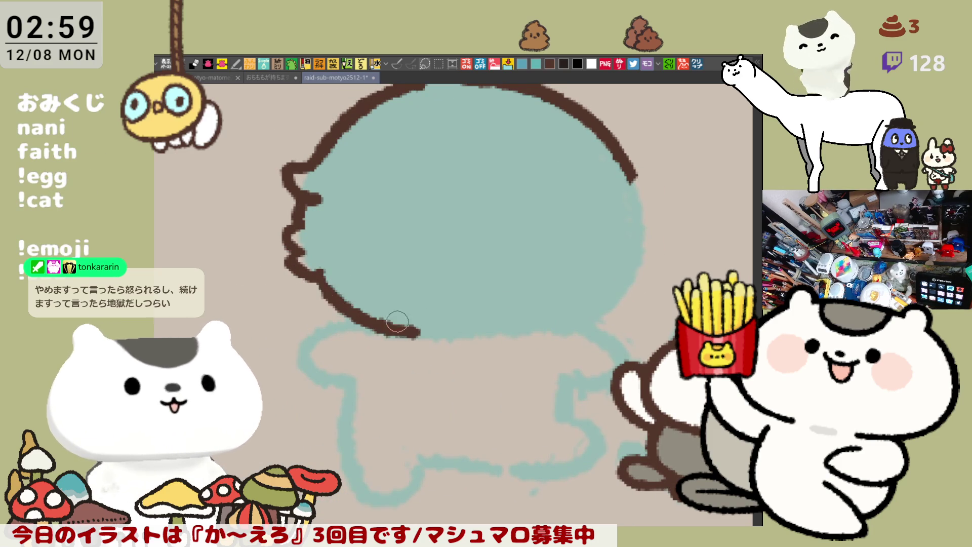
mouse_move(317, 277)
mouse_down()
mouse_move(433, 340)
mouse_move(319, 291)
mouse_move(386, 329)
mouse_move(435, 338)
mouse_up()
key(ctrl+z)
key(ctrl+z)
drag(326, 278, 424, 333)
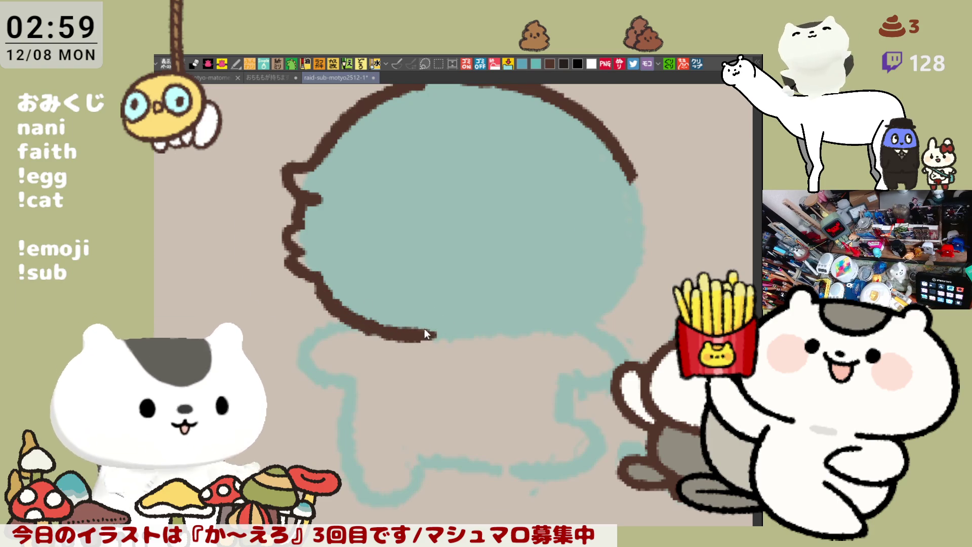
key(h)
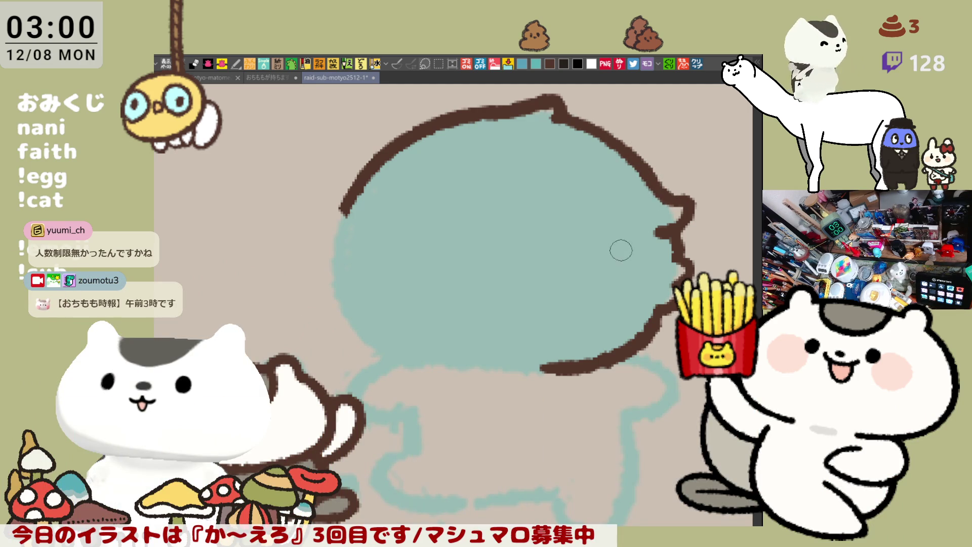
Erase a rough part of the top outline and redraw the top and top-right edges
scroll(596, 221, up, 2)
scroll(527, 253, down, 2)
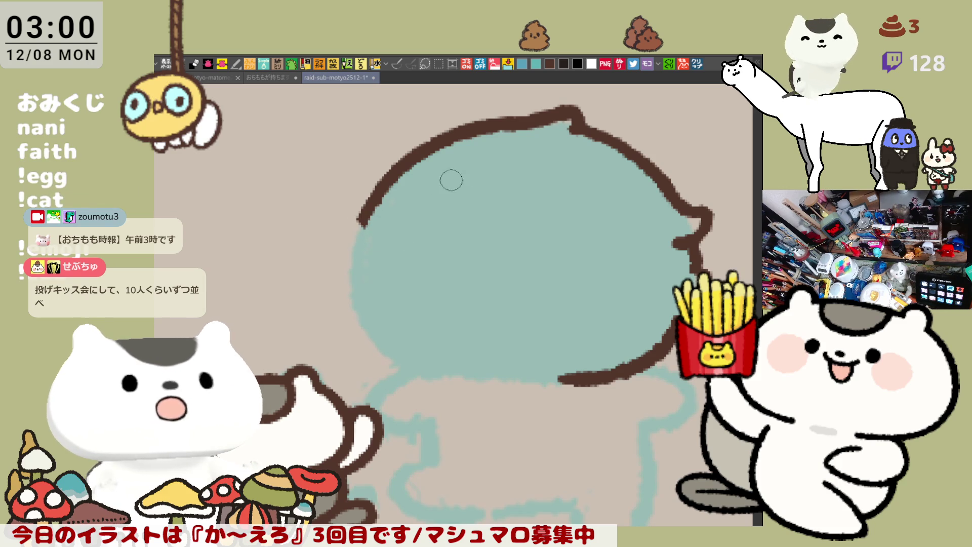
mouse_move(470, 140)
mouse_down()
mouse_move(468, 124)
mouse_move(486, 126)
mouse_move(419, 193)
mouse_up()
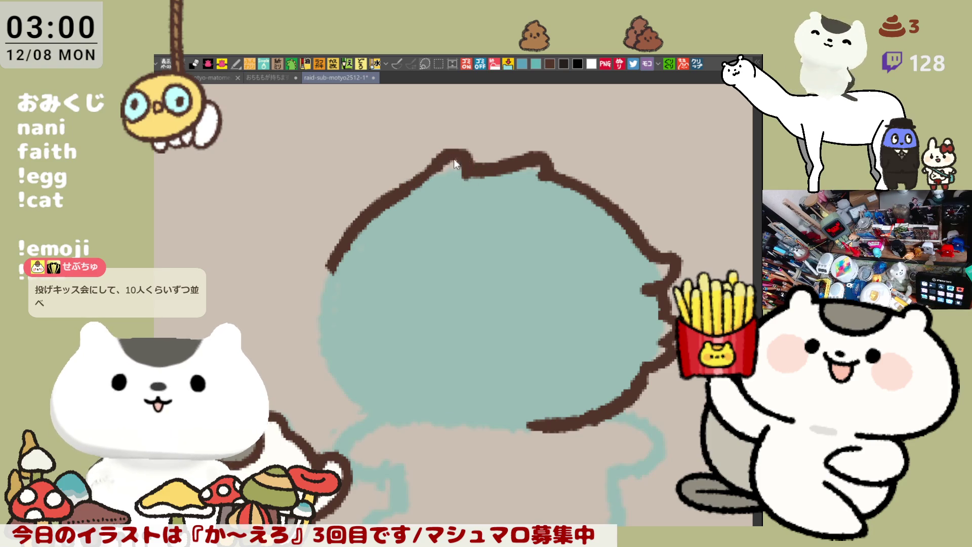
mouse_move(404, 188)
mouse_down()
mouse_move(456, 148)
mouse_move(462, 160)
mouse_up()
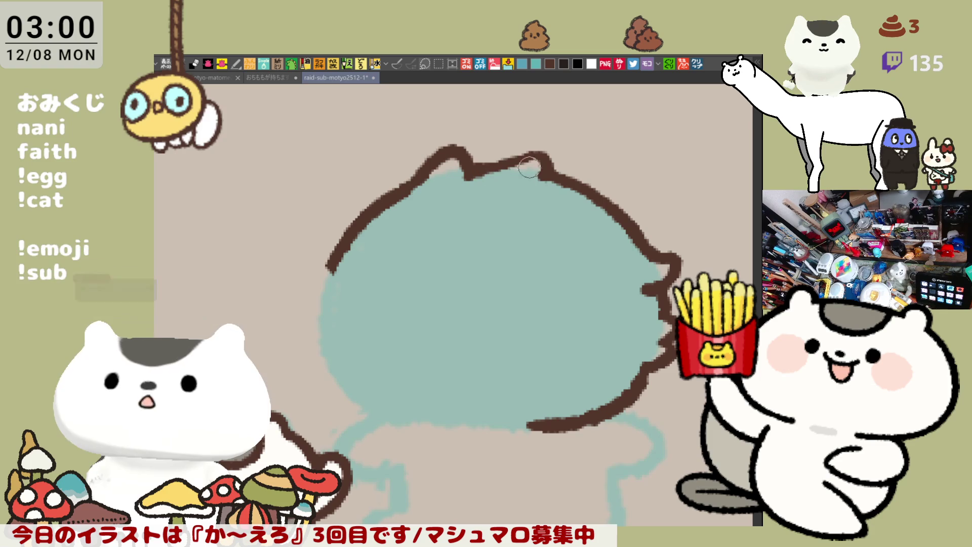
drag(479, 165, 541, 151)
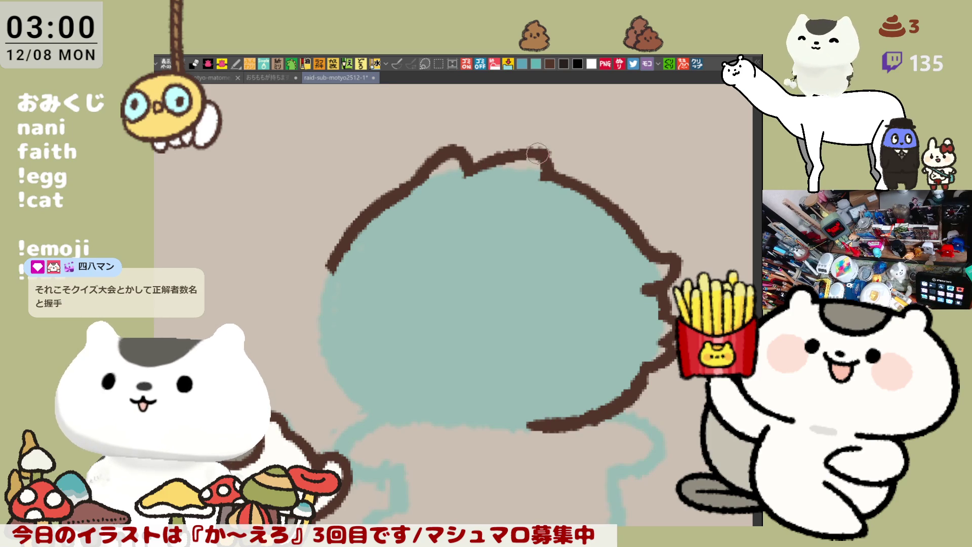
drag(536, 150, 547, 157)
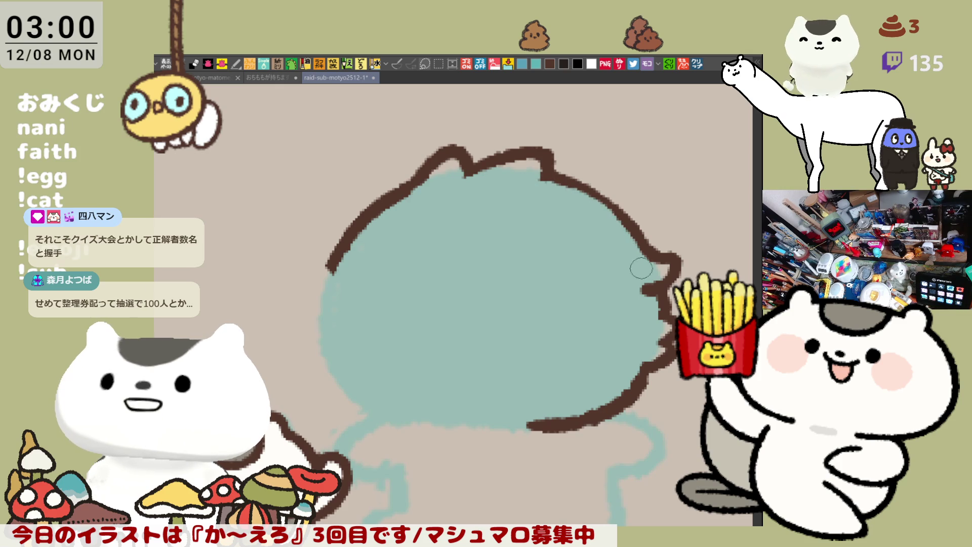
drag(557, 170, 618, 215)
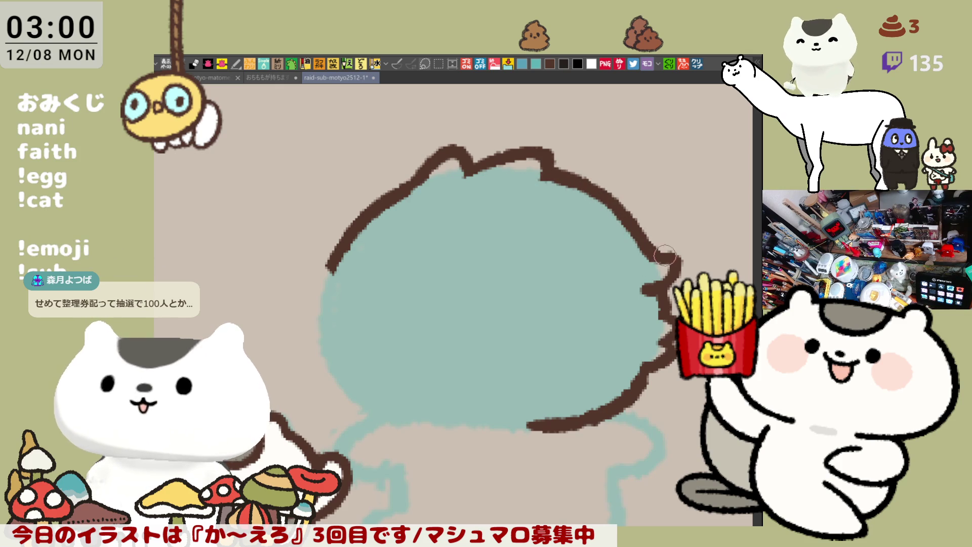
drag(643, 251, 636, 227)
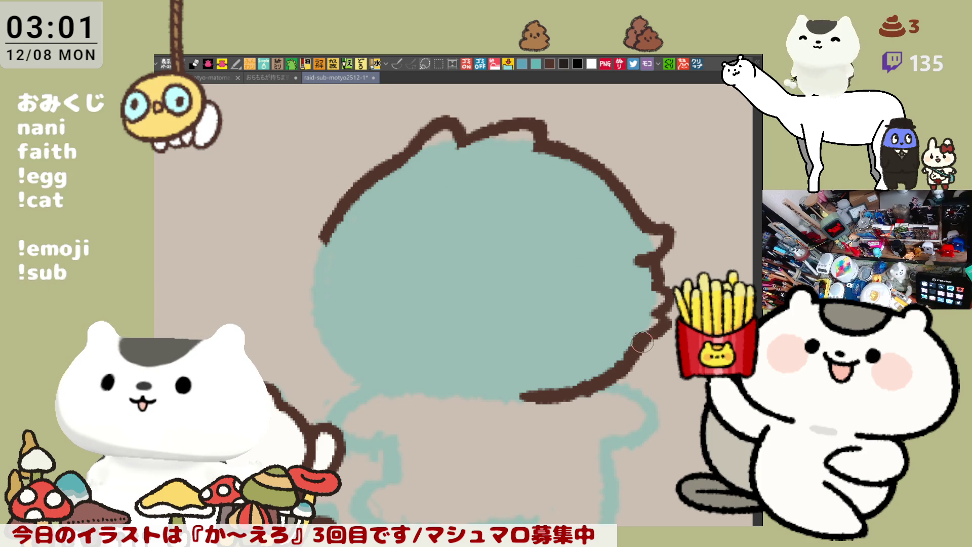
Extend the head's left outline downward, retrying the stroke several times
drag(338, 218, 348, 296)
key(ctrl+z)
drag(343, 210, 349, 311)
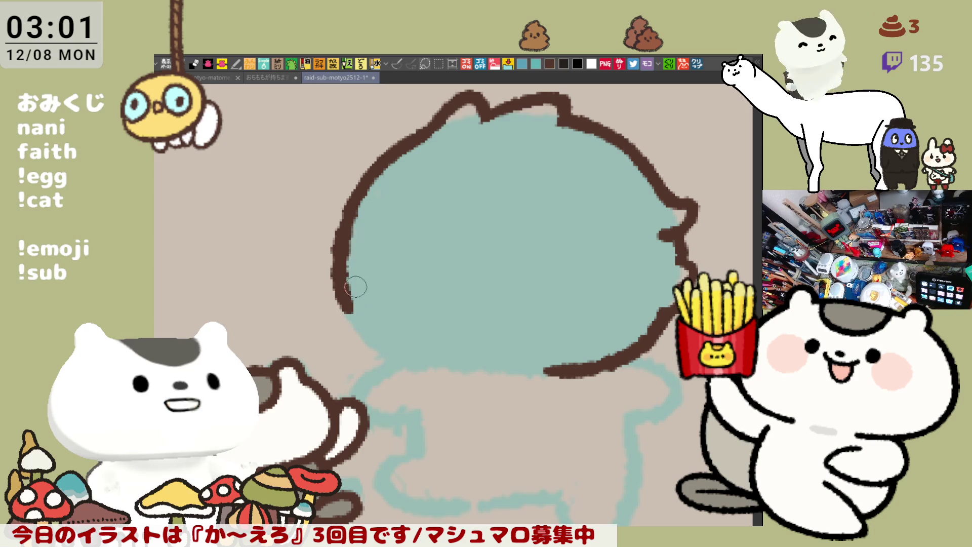
key(ctrl+z)
drag(343, 212, 349, 309)
key(ctrl+z)
drag(342, 210, 349, 313)
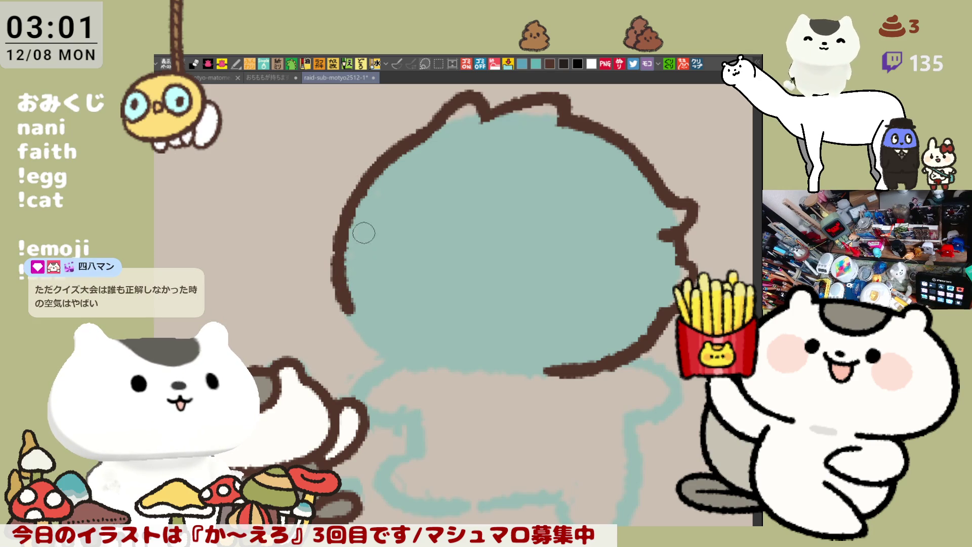
key(ctrl+z)
drag(373, 166, 344, 313)
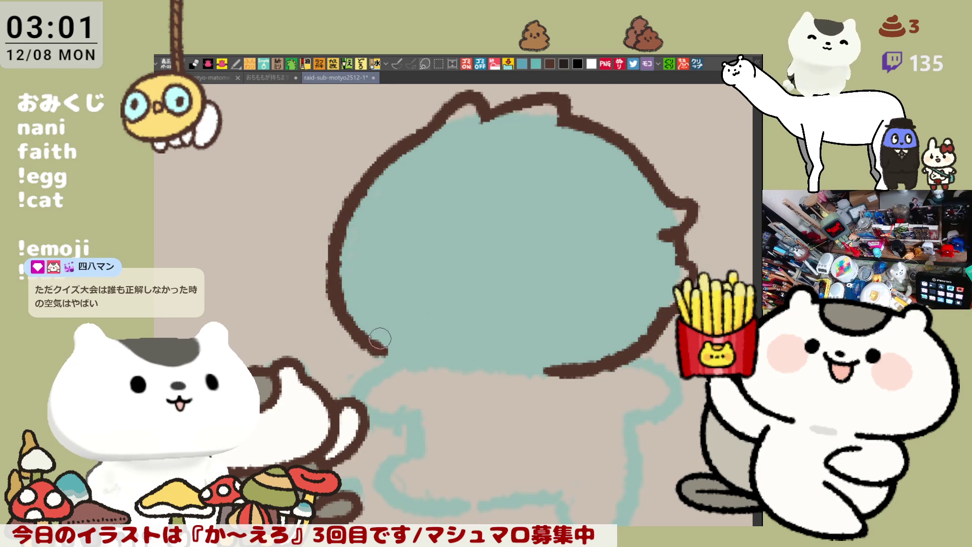
key(ctrl+z)
Try a stroke along the lower-left edge, comparing versions with undo and redo
drag(343, 307, 405, 358)
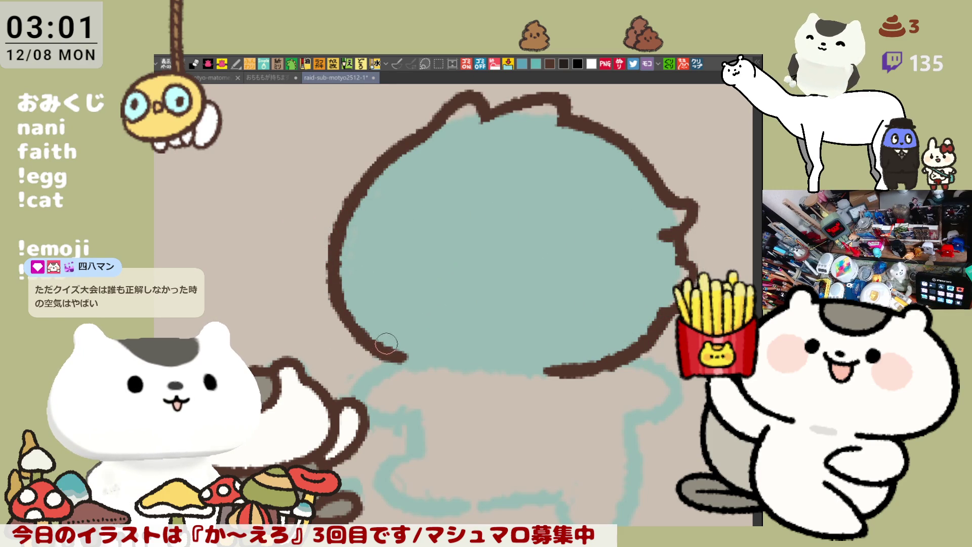
key(ctrl+z)
mouse_move(339, 293)
mouse_down()
mouse_move(375, 344)
mouse_move(411, 362)
mouse_up()
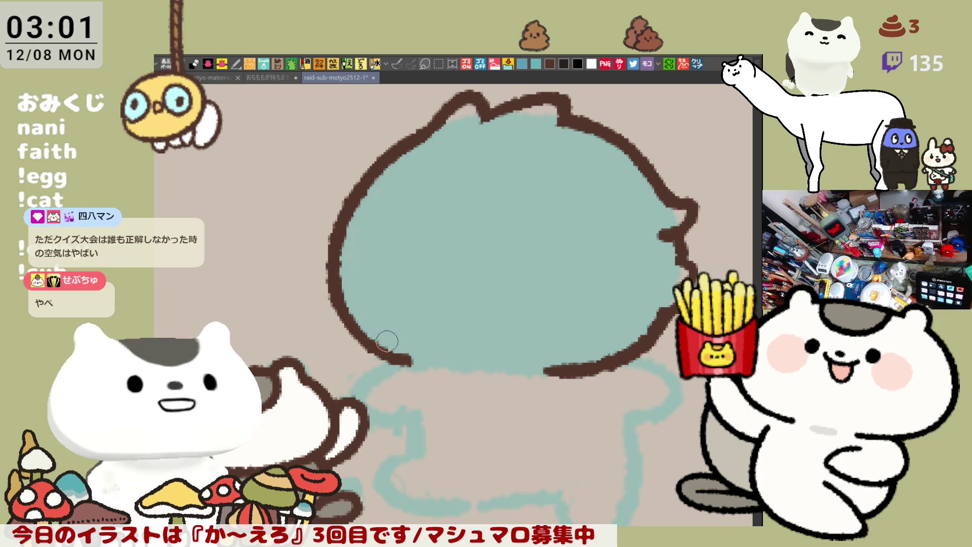
key(ctrl+z)
key(ctrl+z)
key(ctrl+y)
key(ctrl+z)
key(ctrl+y)
key(ctrl+z)
key(ctrl+y)
Redraw the left side down to the lower-left edge and start the bottom outline
key(ctrl+z)
drag(366, 177, 355, 323)
key(ctrl+z)
drag(366, 178, 356, 316)
key(ctrl+z)
drag(365, 180, 353, 315)
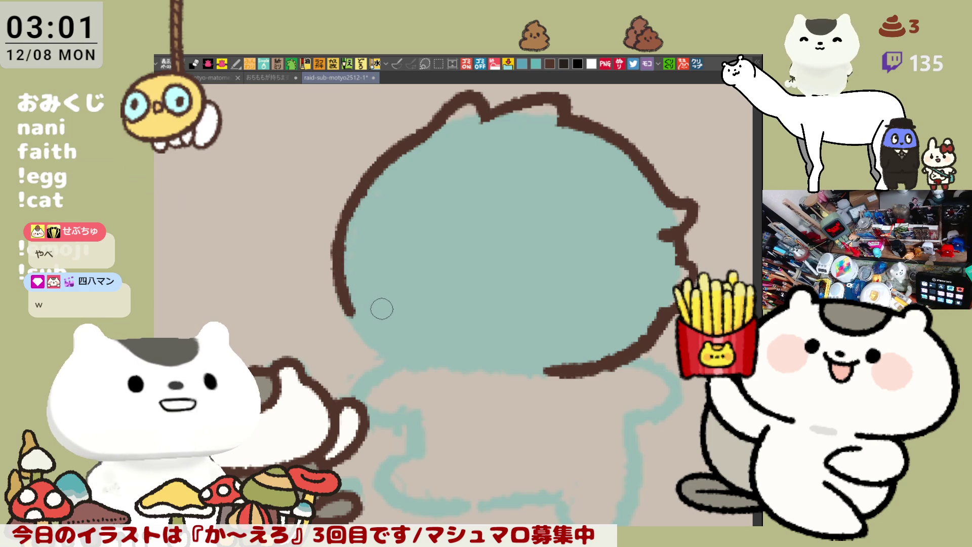
drag(361, 207, 339, 264)
key(ctrl+z)
mouse_move(386, 161)
mouse_down()
mouse_move(342, 237)
mouse_move(339, 279)
mouse_move(370, 339)
mouse_up()
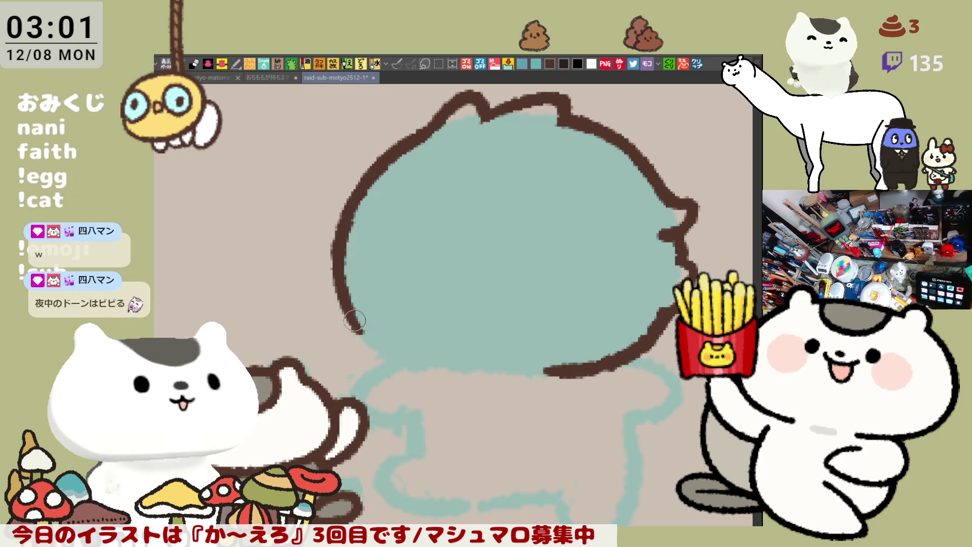
key(ctrl+z)
drag(334, 268, 394, 352)
key(ctrl+z)
drag(348, 306, 391, 345)
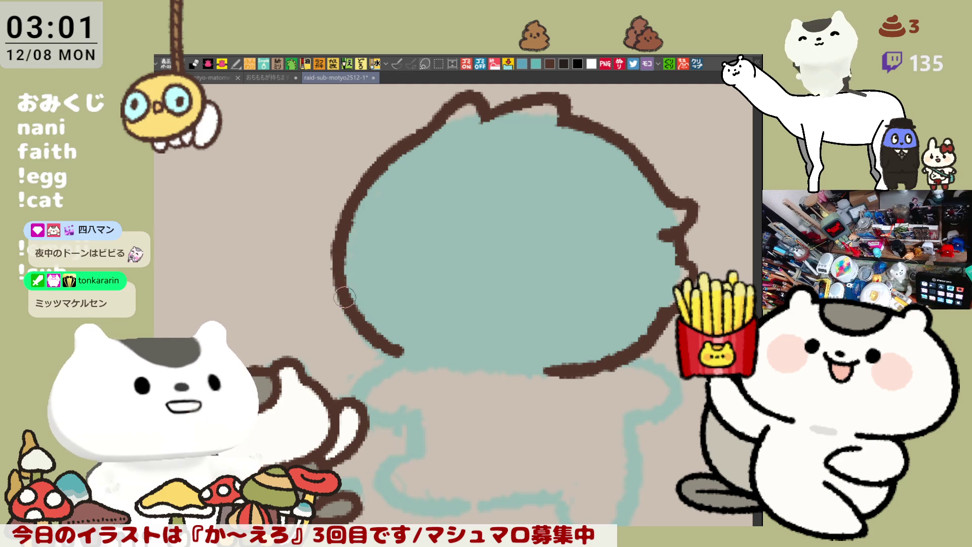
mouse_move(390, 347)
mouse_down()
mouse_move(478, 372)
mouse_move(509, 366)
mouse_move(537, 382)
mouse_move(557, 370)
mouse_move(529, 380)
mouse_move(558, 368)
mouse_up()
key(ctrl+z)
key(ctrl+z)
key(ctrl+z)
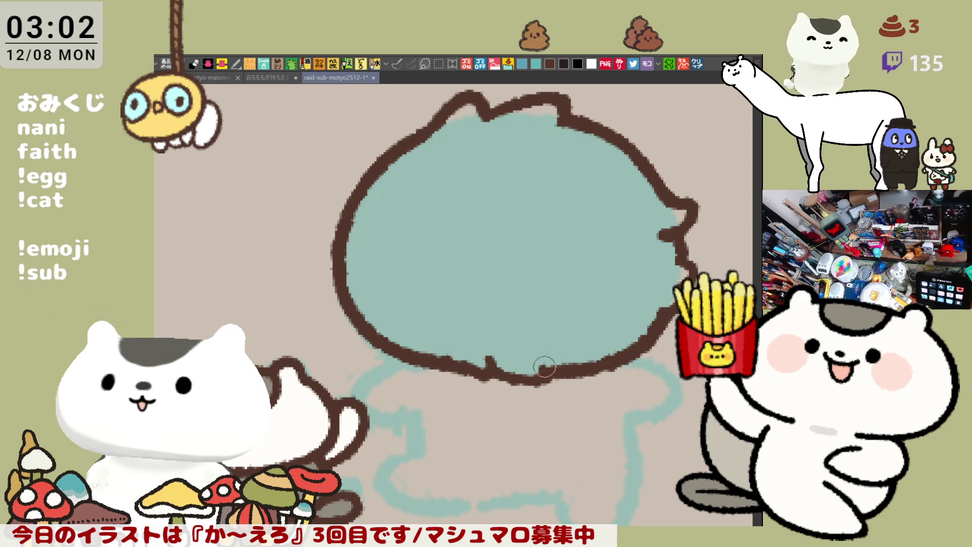
Draw a rounded limb off the head's lower right with top and bottom edges
scroll(557, 375, down, 3)
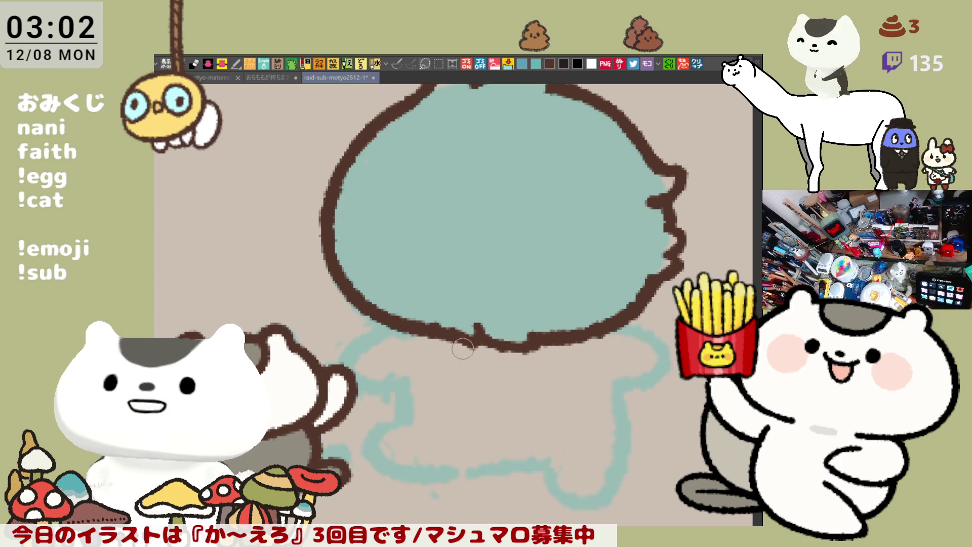
scroll(502, 302, up, 3)
scroll(501, 302, right, 6)
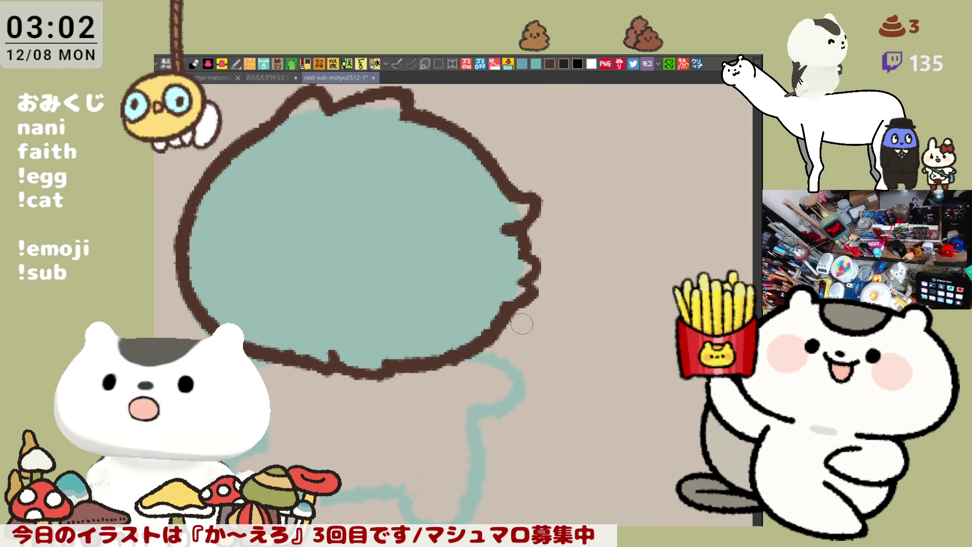
drag(511, 318, 582, 332)
key(ctrl+z)
drag(511, 318, 581, 332)
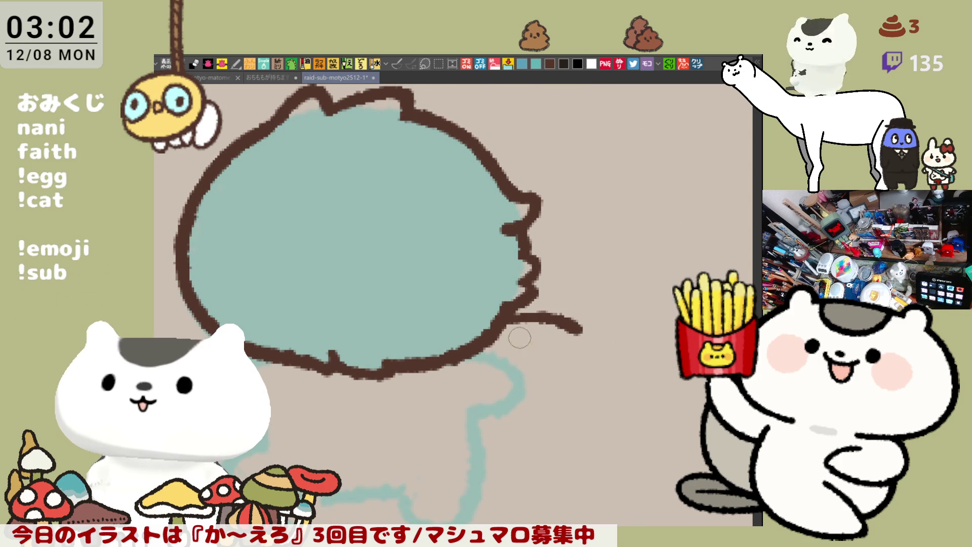
drag(494, 349, 567, 361)
key(ctrl+z)
key(ctrl+z)
drag(510, 318, 573, 333)
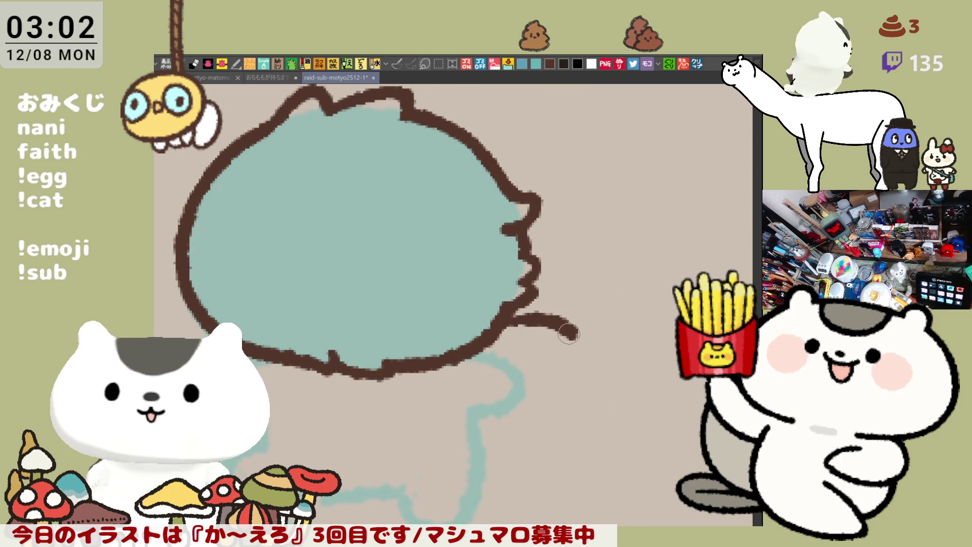
mouse_move(488, 346)
mouse_down()
mouse_move(565, 365)
mouse_move(580, 331)
mouse_move(573, 349)
mouse_up()
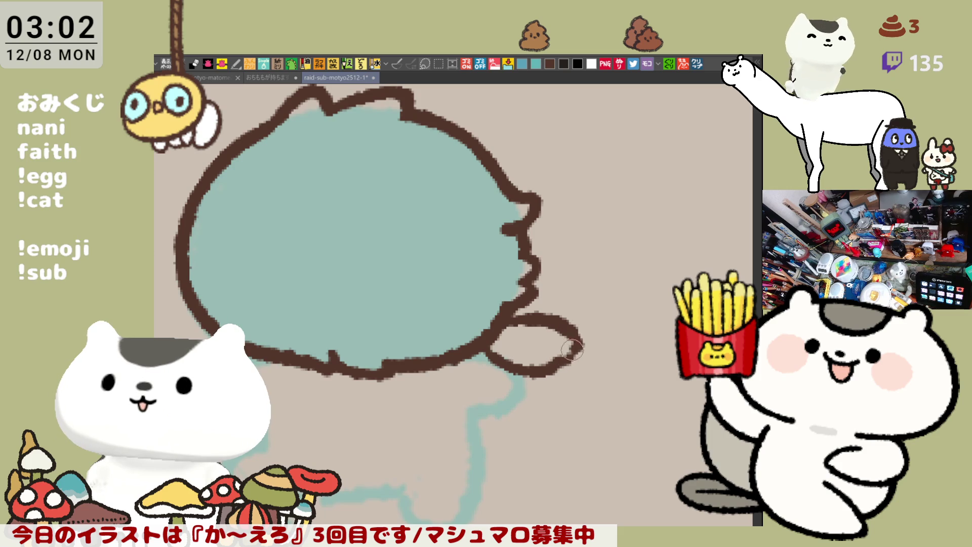
Draw the curved foot outline at the lower left and touch up the right limb
scroll(279, 326, left, 5)
drag(284, 312, 362, 384)
key(ctrl+z)
drag(284, 311, 367, 391)
key(ctrl+z)
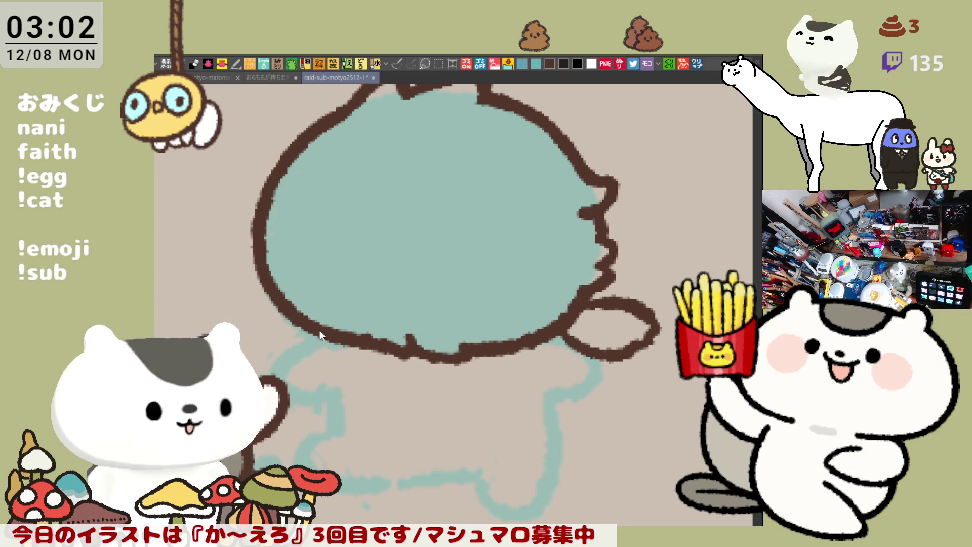
drag(288, 330, 375, 388)
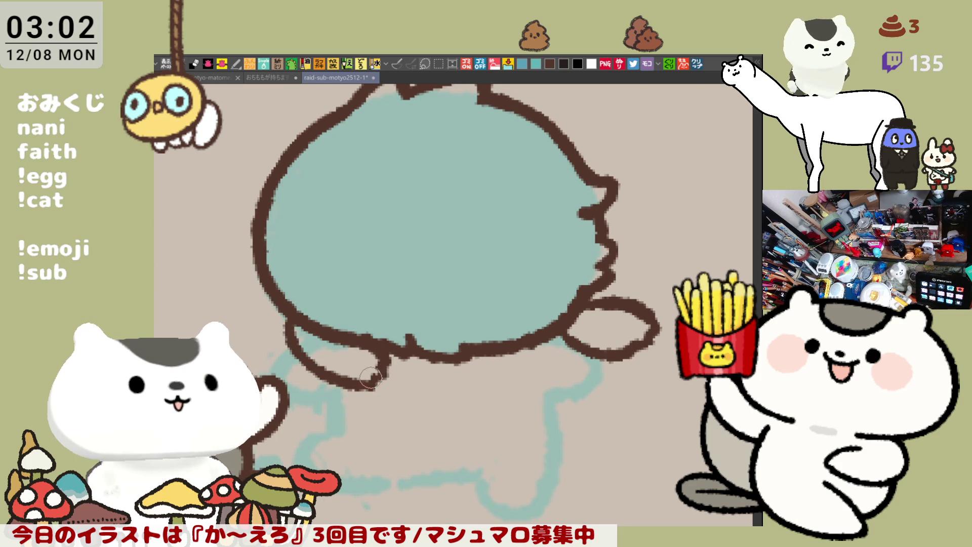
mouse_move(364, 347)
mouse_down()
mouse_move(374, 368)
mouse_move(368, 381)
mouse_up()
key(ctrl+z)
key(ctrl+z)
click(375, 364)
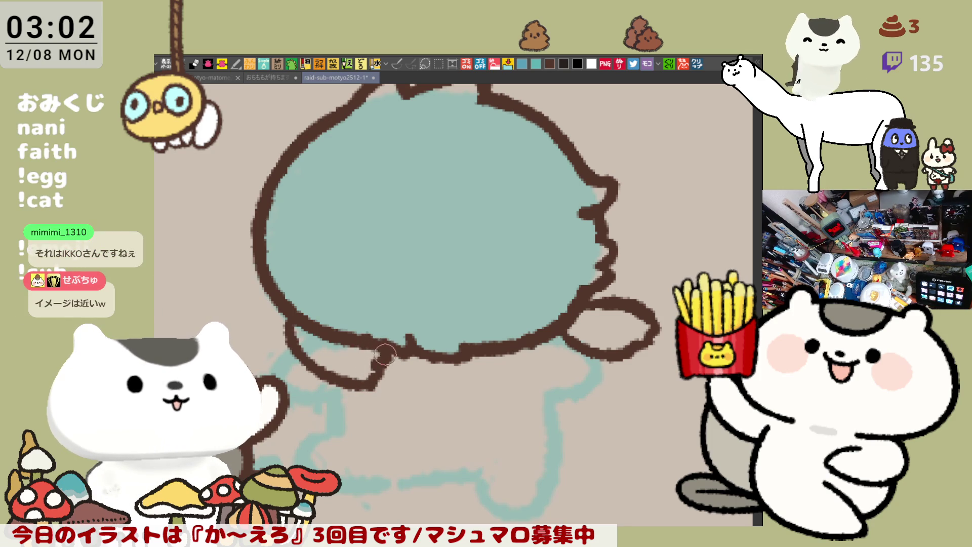
drag(296, 338, 329, 364)
key(ctrl+z)
mouse_move(294, 311)
mouse_down()
mouse_move(304, 362)
mouse_move(322, 360)
mouse_move(349, 384)
mouse_up()
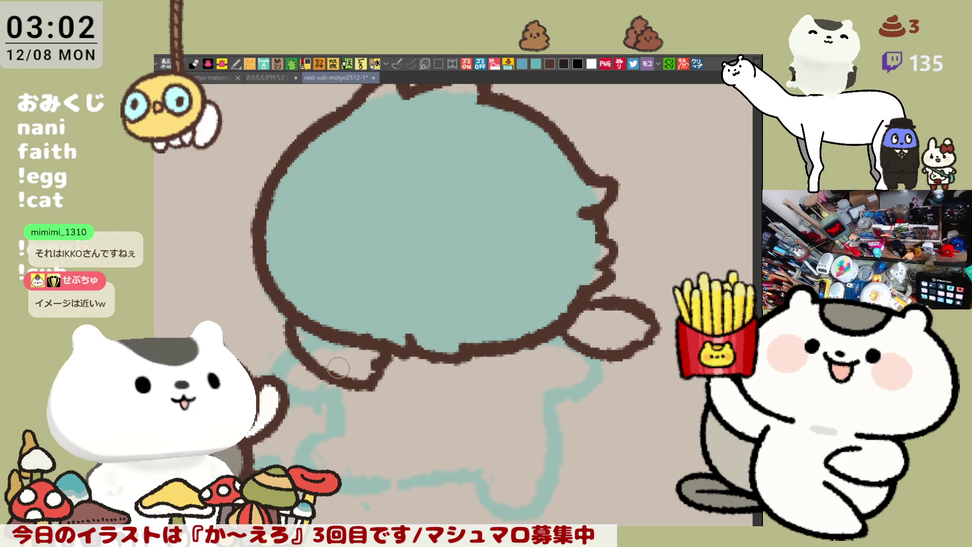
drag(303, 351, 370, 390)
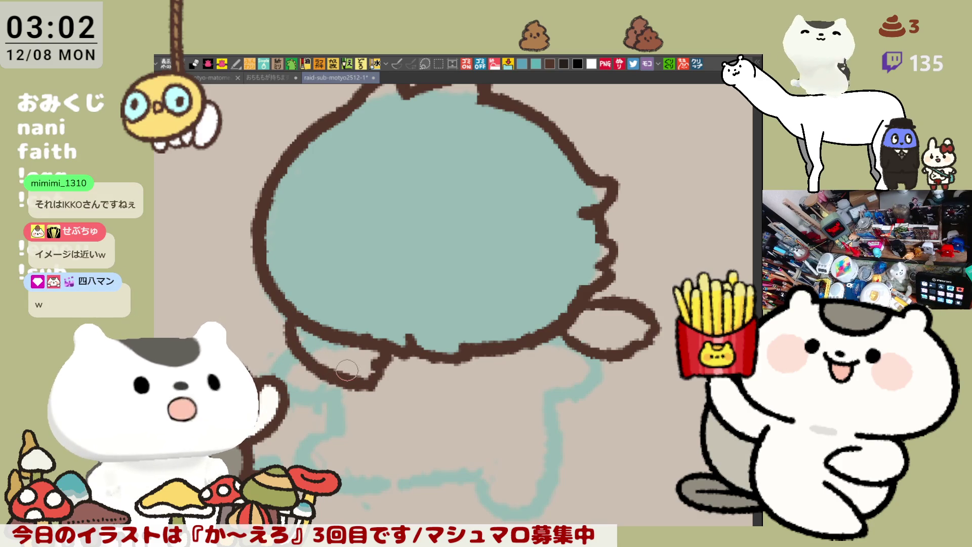
drag(567, 321, 610, 301)
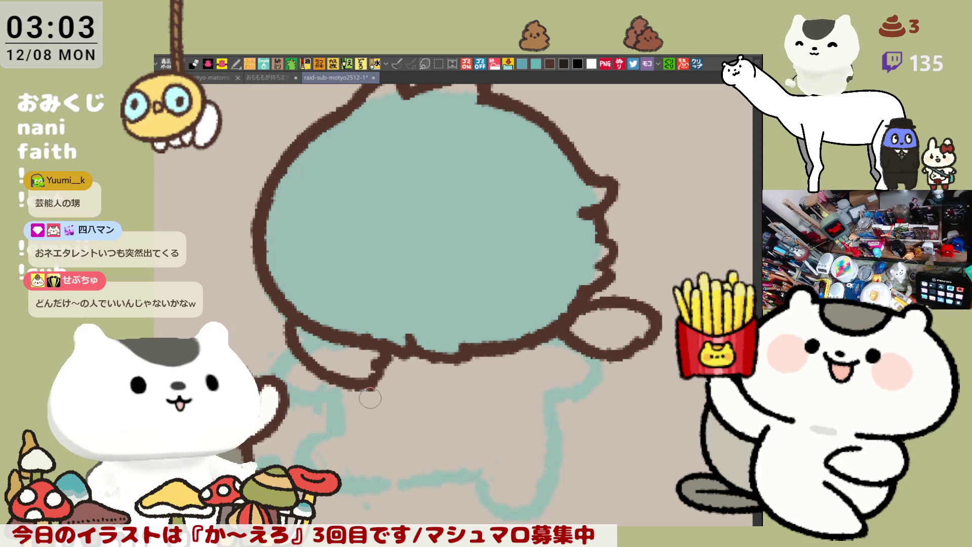
Redraw the brown loop of the chibi's left arm, retrying with undo until it looks right
drag(483, 348, 455, 316)
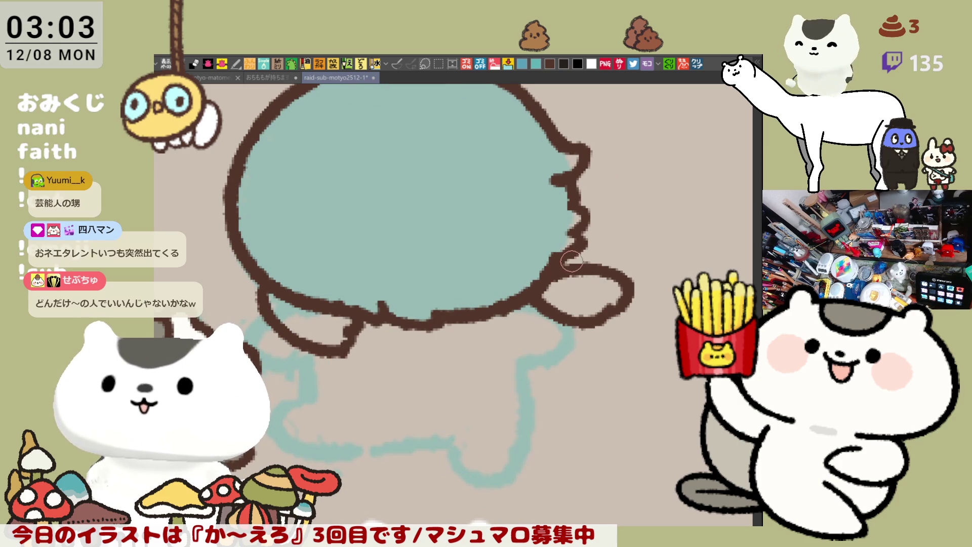
drag(503, 282, 577, 268)
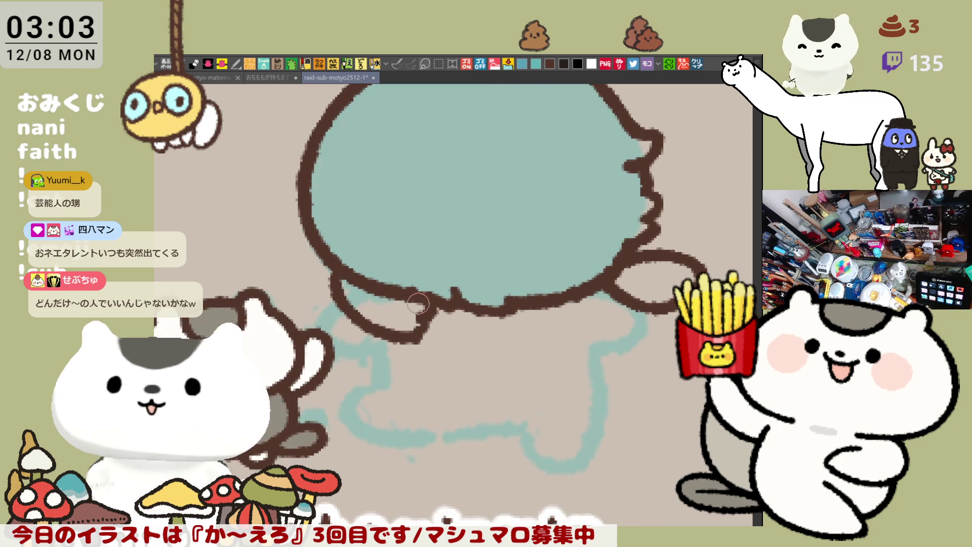
mouse_move(338, 314)
mouse_down()
mouse_move(306, 334)
mouse_move(356, 346)
mouse_up()
key(ctrl+z)
key(ctrl+y)
key(ctrl+z)
drag(334, 303, 380, 344)
key(ctrl+z)
key(ctrl+y)
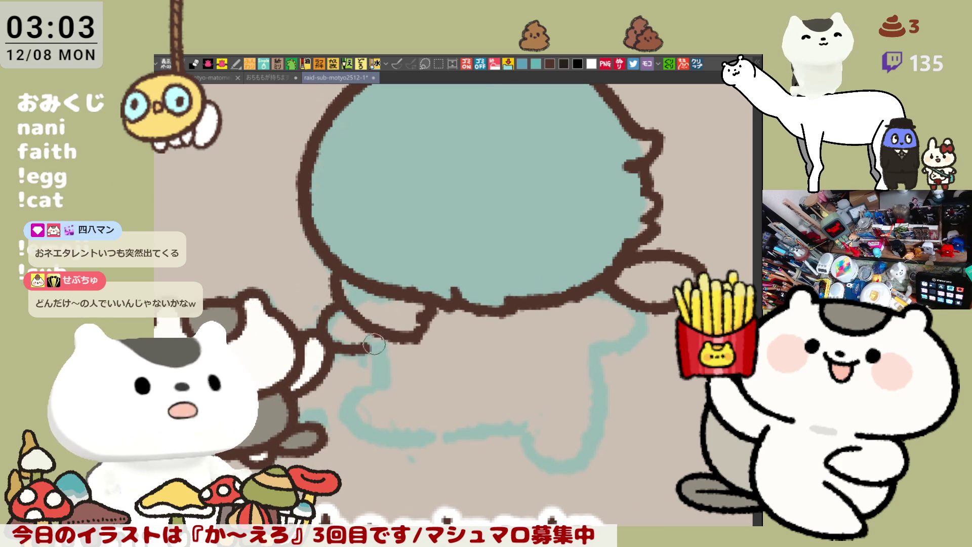
key(ctrl+z)
mouse_move(335, 302)
mouse_down()
mouse_move(310, 329)
mouse_move(370, 355)
mouse_up()
key(ctrl+z)
drag(334, 301, 387, 377)
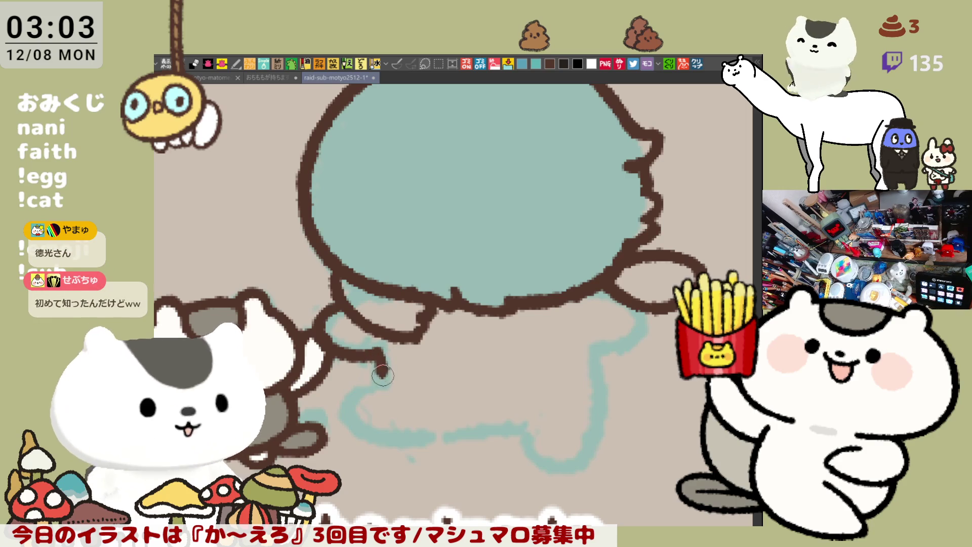
Add a short brown downward stroke at the end of the left arm
drag(379, 357, 379, 374)
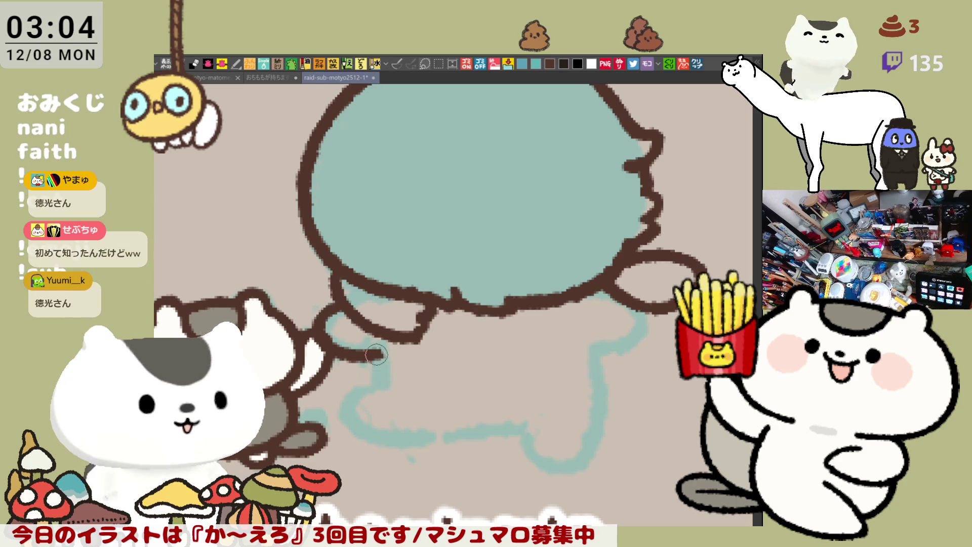
key(ctrl+z)
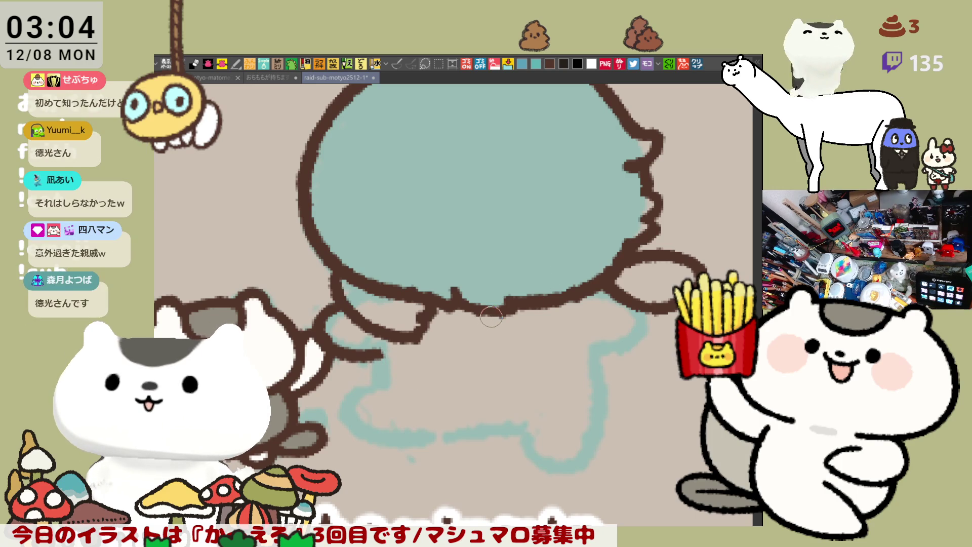
drag(378, 349, 379, 369)
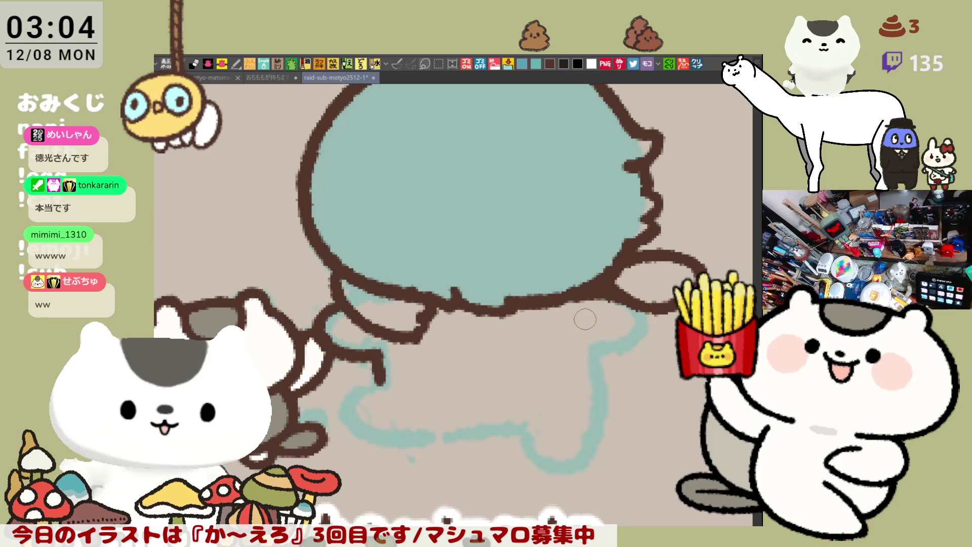
key(h)
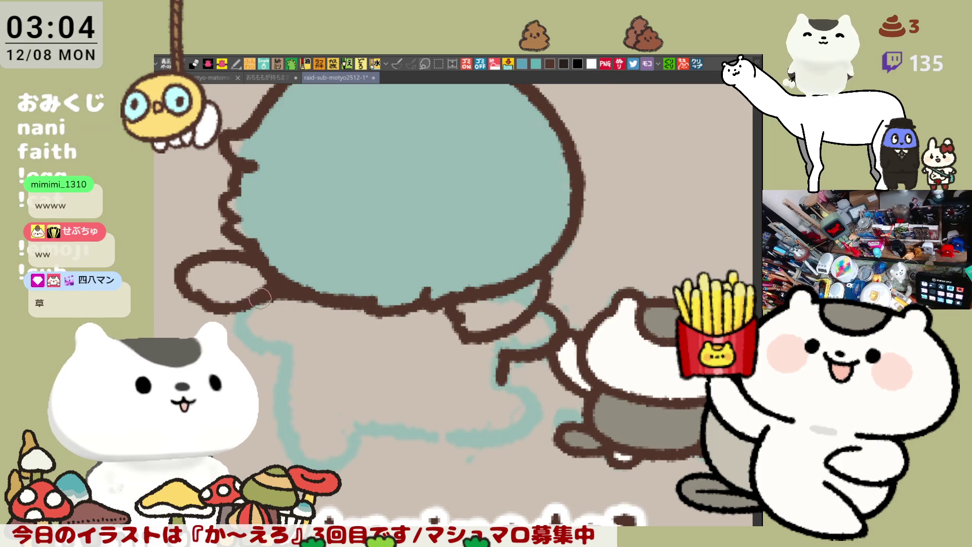
Remove the stray stroke below the left ear and pen a thick brown bottom body line on the flipped canvas
key(ctrl+z)
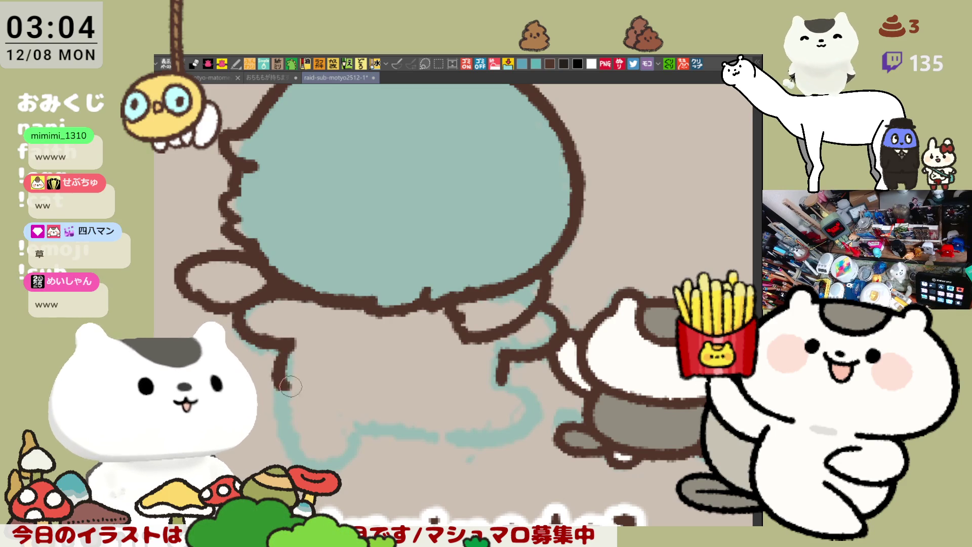
drag(287, 386, 462, 384)
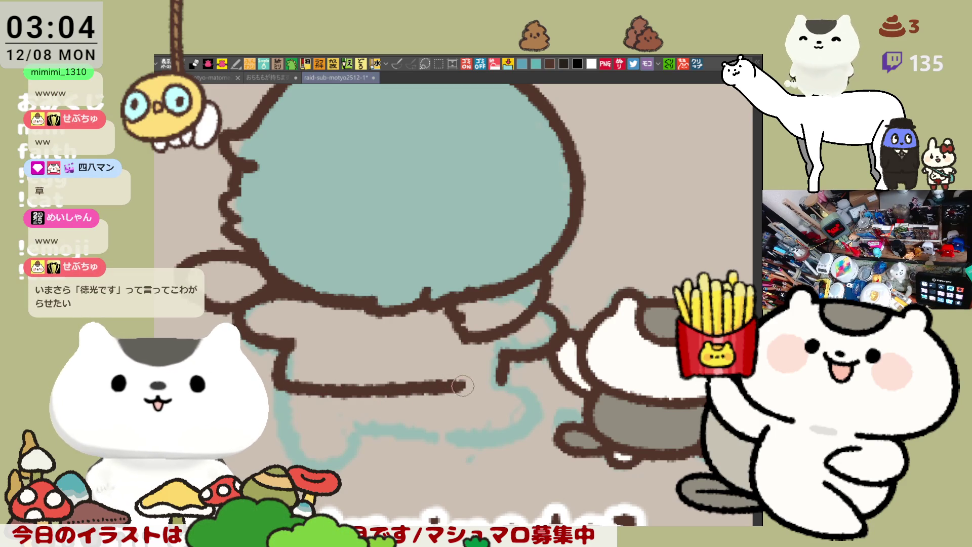
key(ctrl+z)
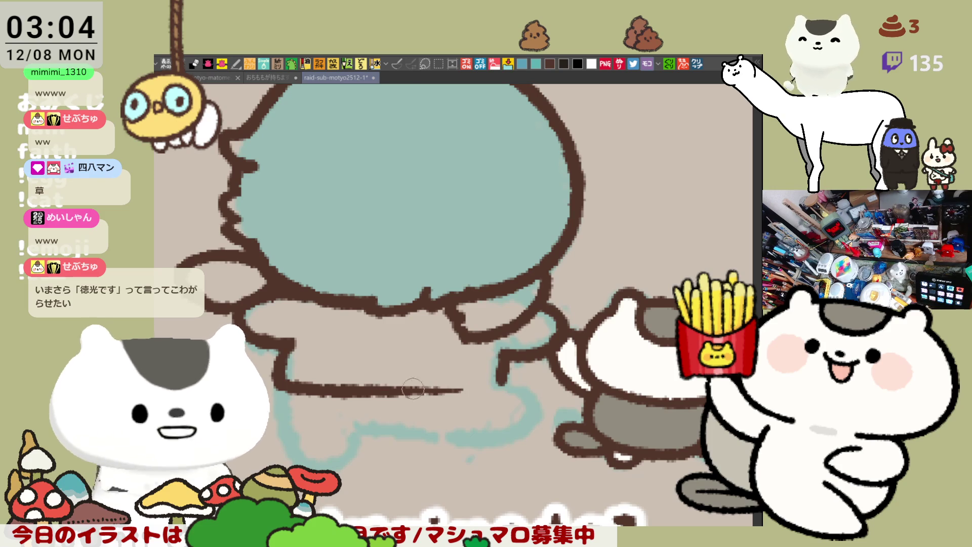
drag(390, 390, 504, 388)
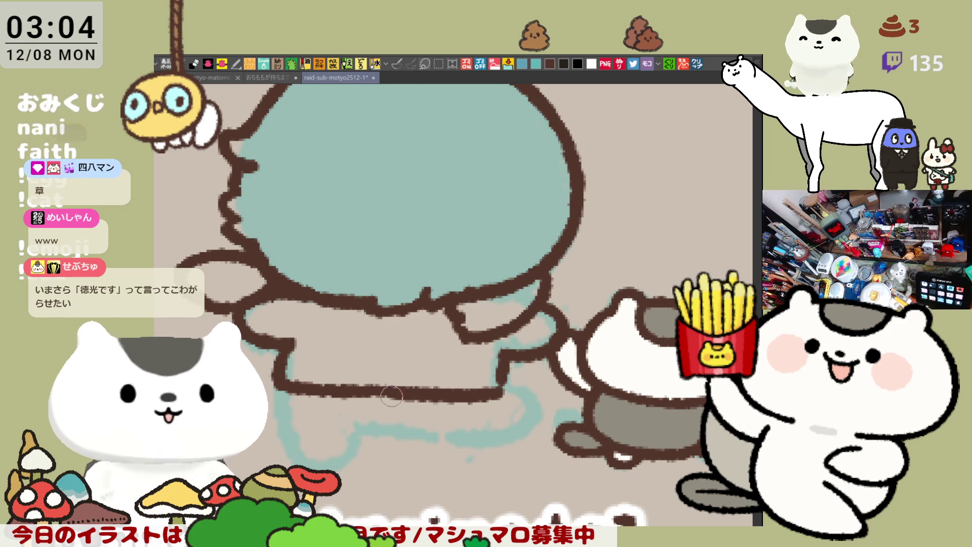
key(ctrl+z)
drag(360, 390, 509, 388)
key(ctrl+z)
key(ctrl+z)
drag(372, 392, 506, 389)
key(ctrl+z)
key(ctrl+z)
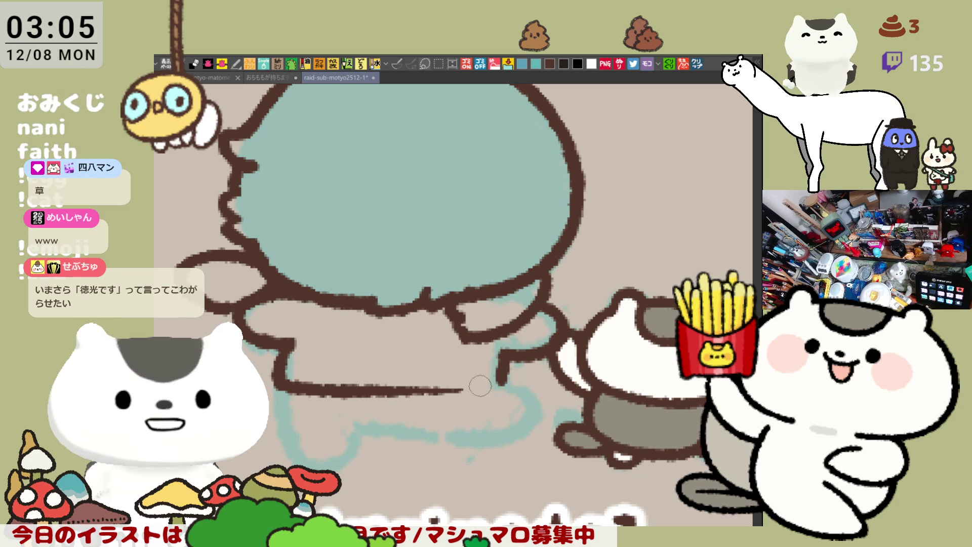
drag(400, 392, 506, 390)
key(h)
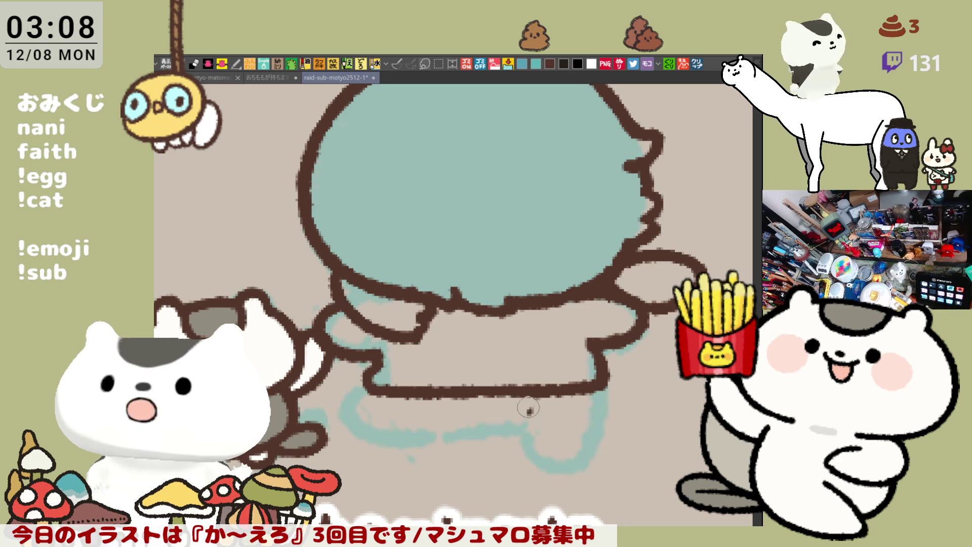
Draw a diagonal brown stroke down from the leg outline toward the hem
drag(516, 403, 501, 354)
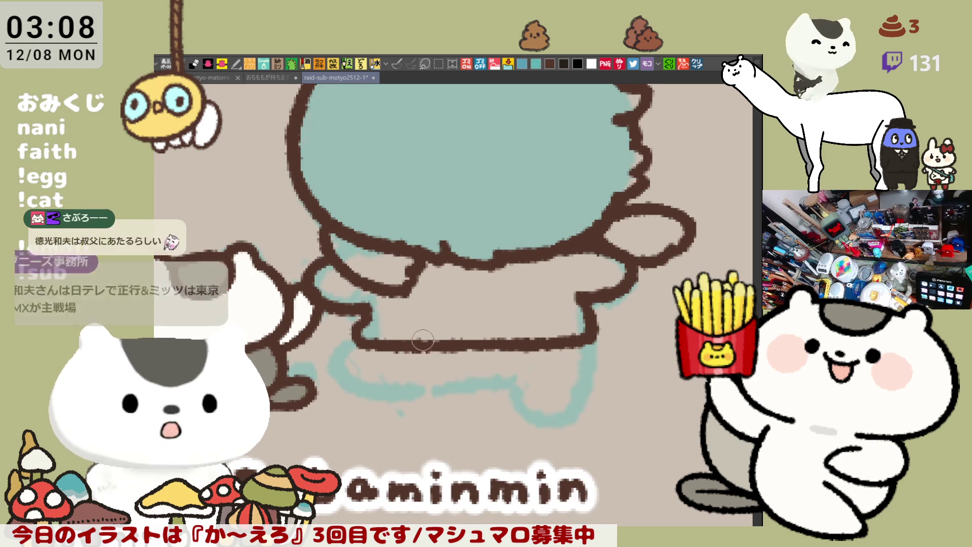
drag(337, 348, 381, 378)
key(ctrl+z)
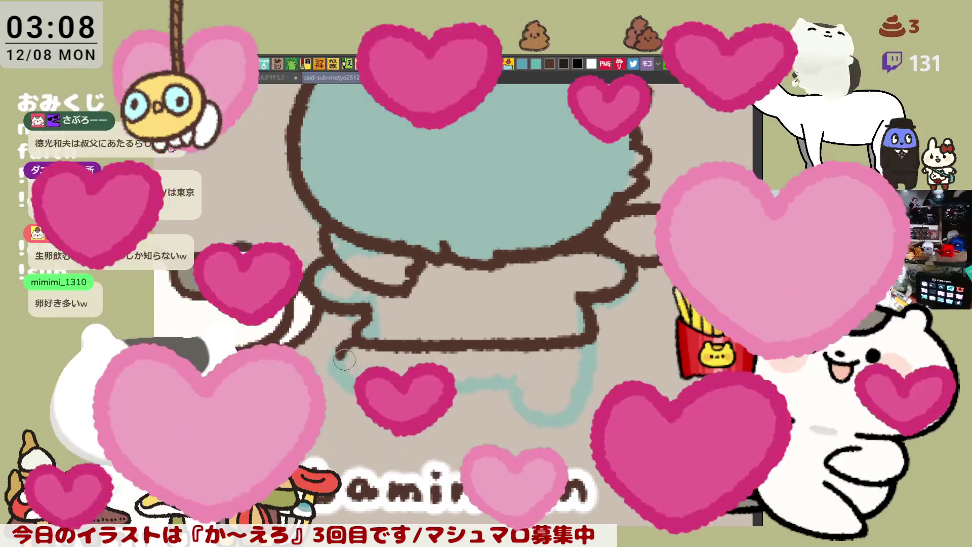
drag(336, 349, 386, 378)
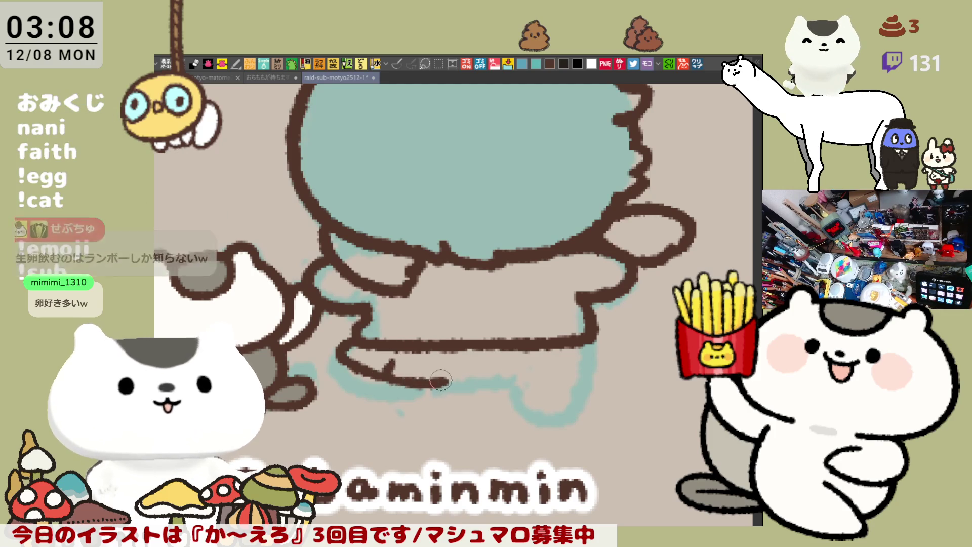
mouse_move(382, 376)
mouse_down()
mouse_move(387, 360)
mouse_move(398, 365)
mouse_move(388, 366)
mouse_move(390, 378)
mouse_move(415, 382)
mouse_move(542, 378)
mouse_up()
key(ctrl+z)
key(ctrl+z)
key(ctrl+z)
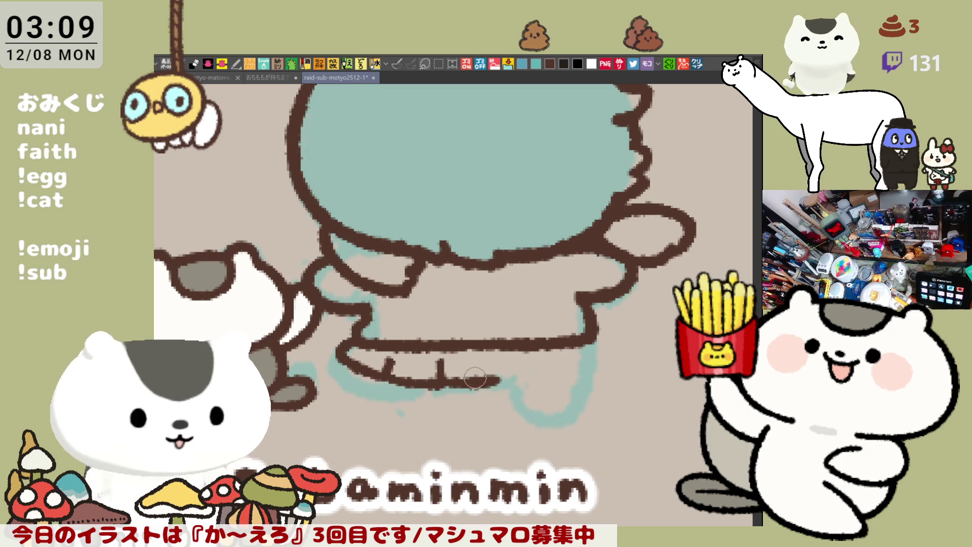
Extend the skirt hem outline to the right with short vertical pleat marks
mouse_move(440, 383)
mouse_down()
mouse_move(510, 384)
mouse_move(501, 385)
mouse_up()
key(ctrl+z)
key(ctrl+z)
drag(437, 382, 508, 385)
key(ctrl+z)
drag(433, 383, 504, 385)
key(ctrl+z)
drag(430, 384, 557, 385)
key(ctrl+z)
drag(483, 385, 556, 379)
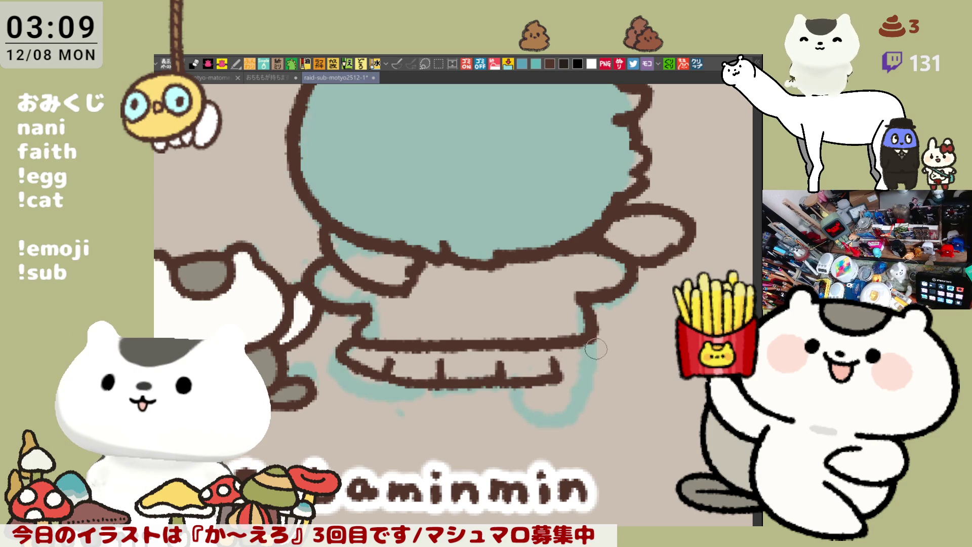
Join the hem to the body's right-side outline with a short brown stroke
mouse_move(592, 341)
mouse_down()
mouse_move(589, 373)
mouse_move(598, 357)
mouse_up()
key(ctrl+z)
key(ctrl+z)
key(ctrl+z)
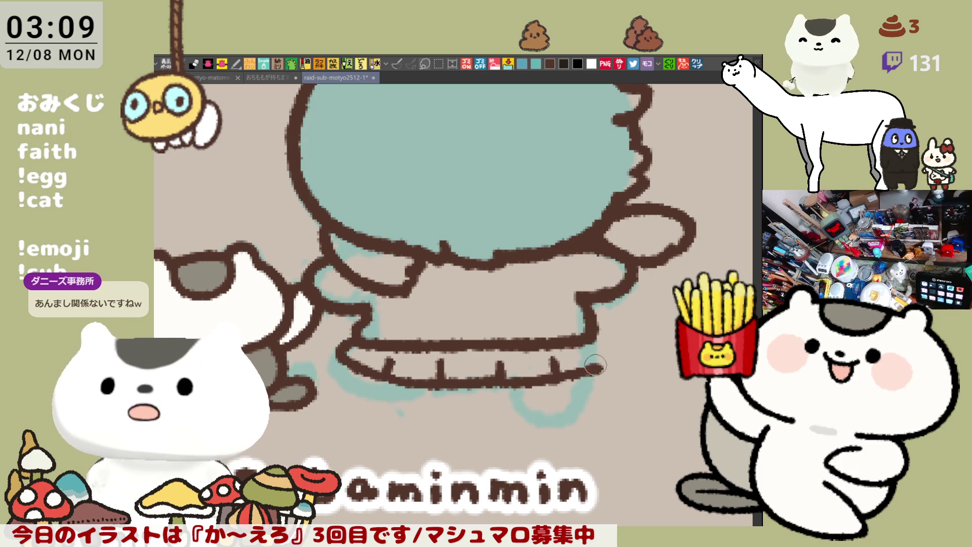
key(ctrl+z)
drag(582, 332, 605, 372)
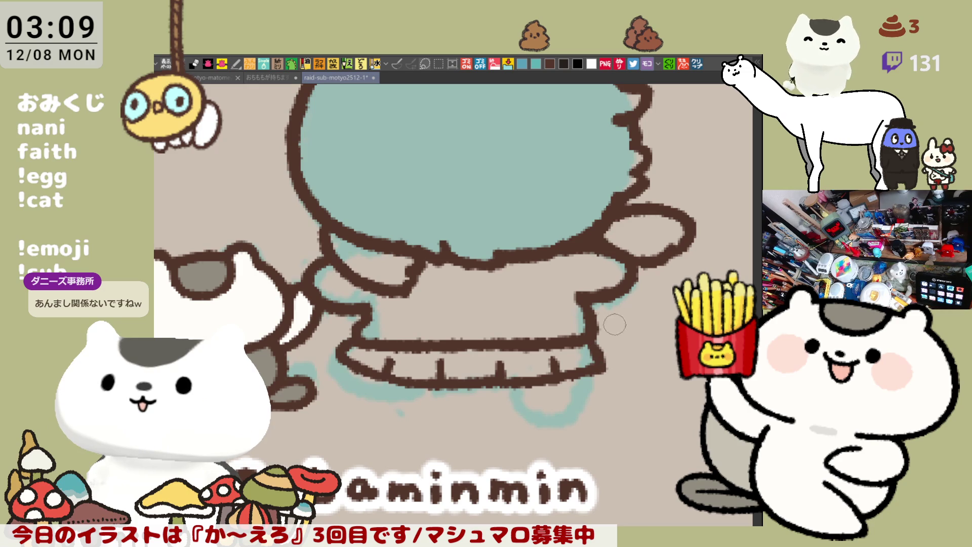
key(ctrl+z)
drag(593, 341, 601, 367)
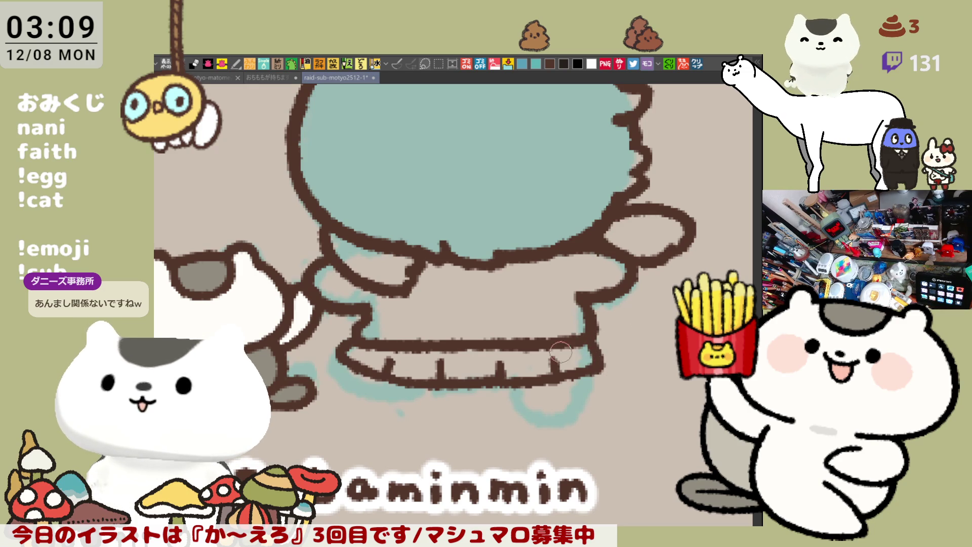
drag(471, 347, 551, 329)
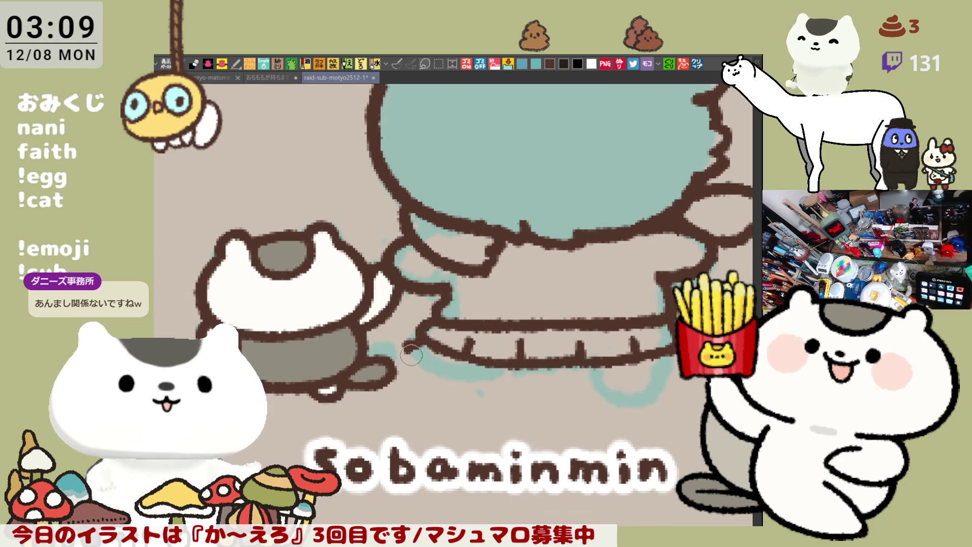
Draw the curve under the skirt and outline the leg's right side below the hem
drag(414, 346, 474, 376)
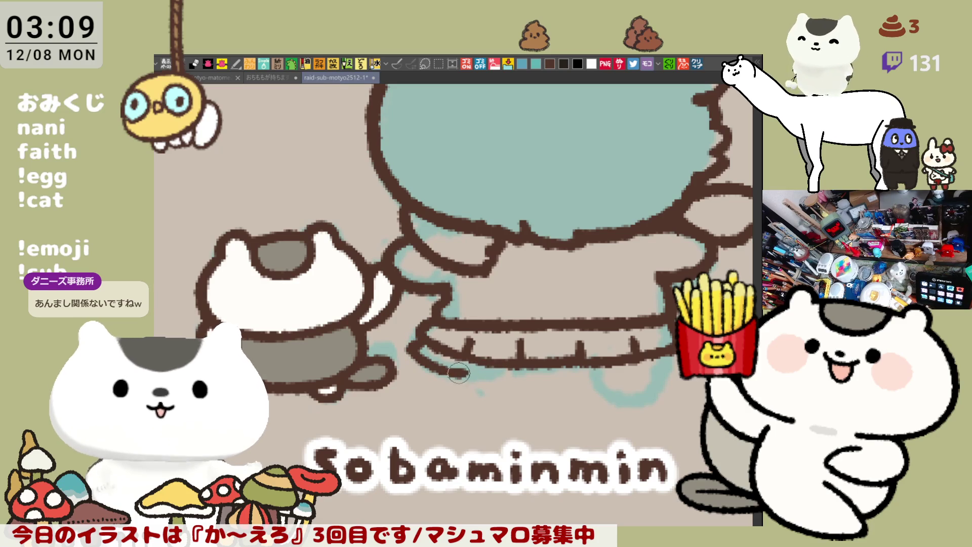
mouse_move(627, 365)
mouse_down()
mouse_move(533, 338)
mouse_move(517, 360)
mouse_move(566, 367)
mouse_up()
drag(571, 320, 567, 366)
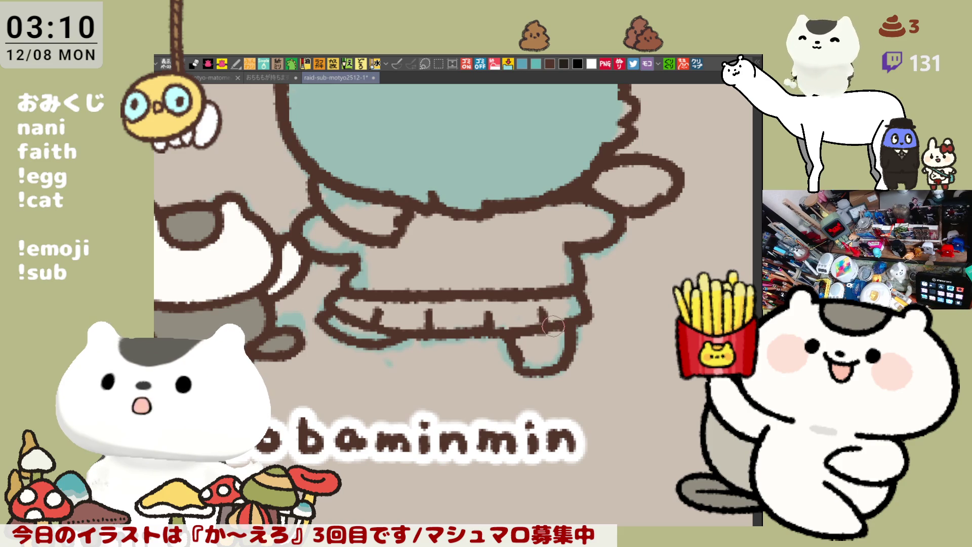
Redraw and thicken the brown outline of the chibi's arm
scroll(539, 318, down, 3)
scroll(539, 318, up, 2)
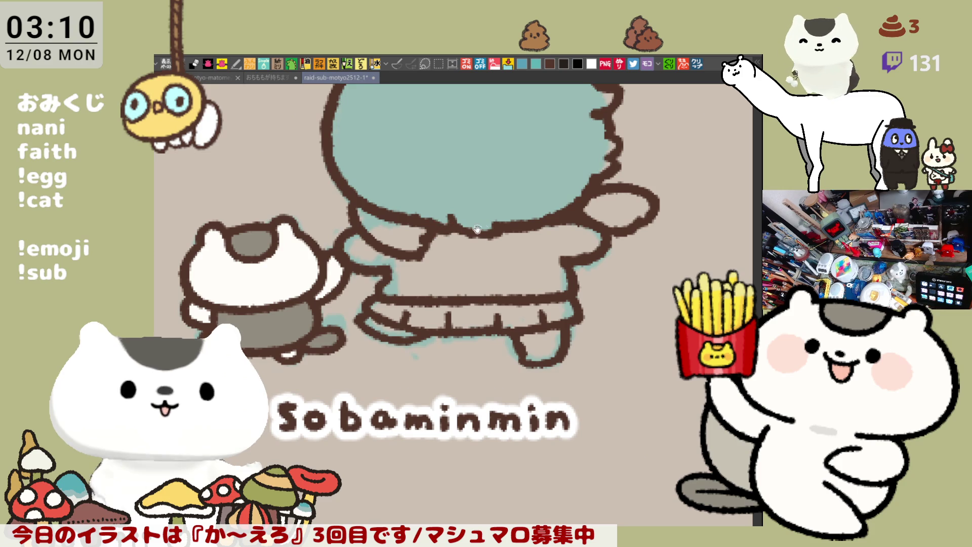
scroll(445, 238, up, 2)
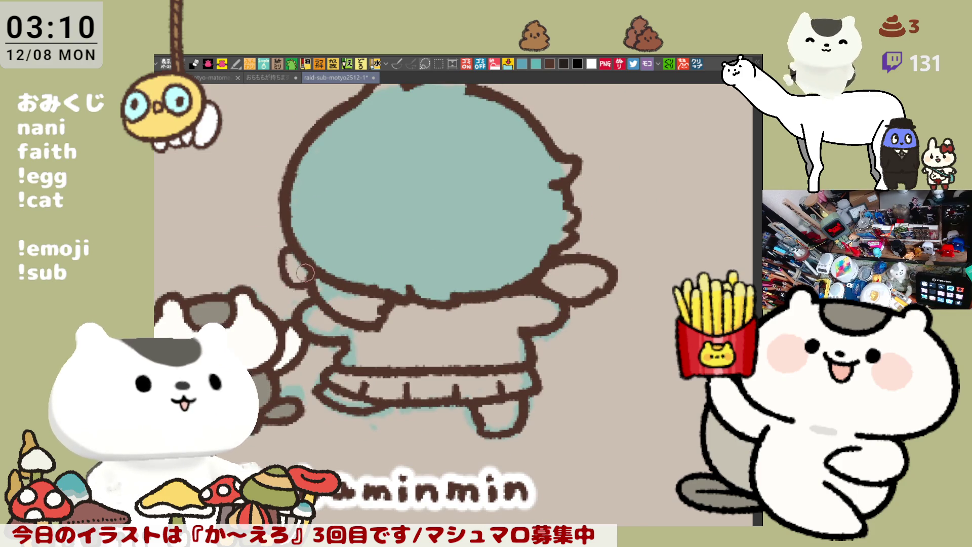
drag(300, 259, 312, 281)
key(ctrl+z)
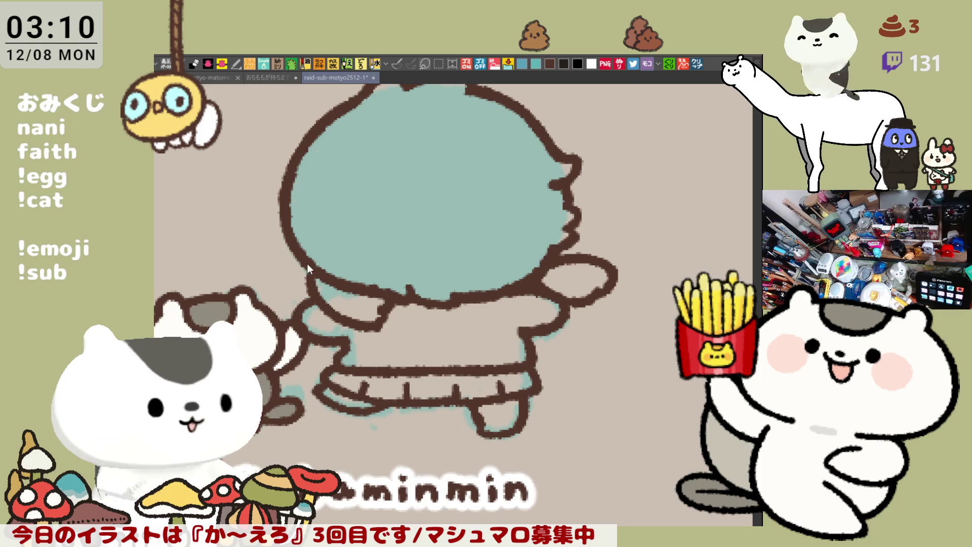
drag(293, 258, 308, 279)
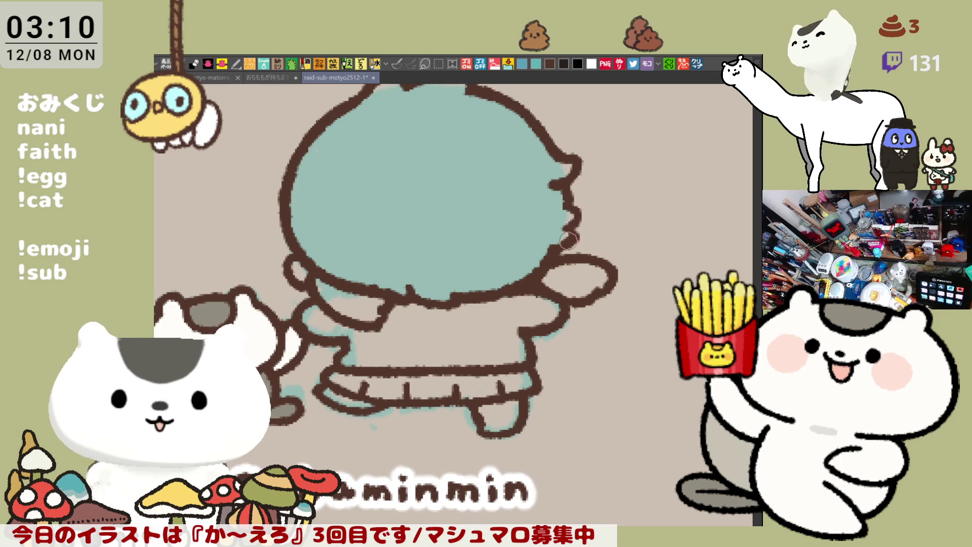
drag(567, 242, 583, 242)
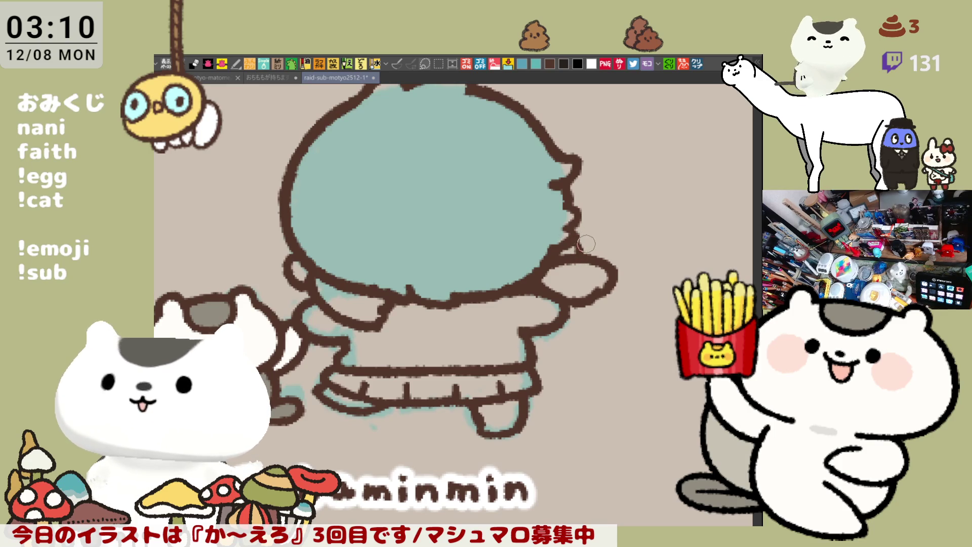
Fill the chibi's hair and body mid blue instead of teal
drag(580, 251, 582, 264)
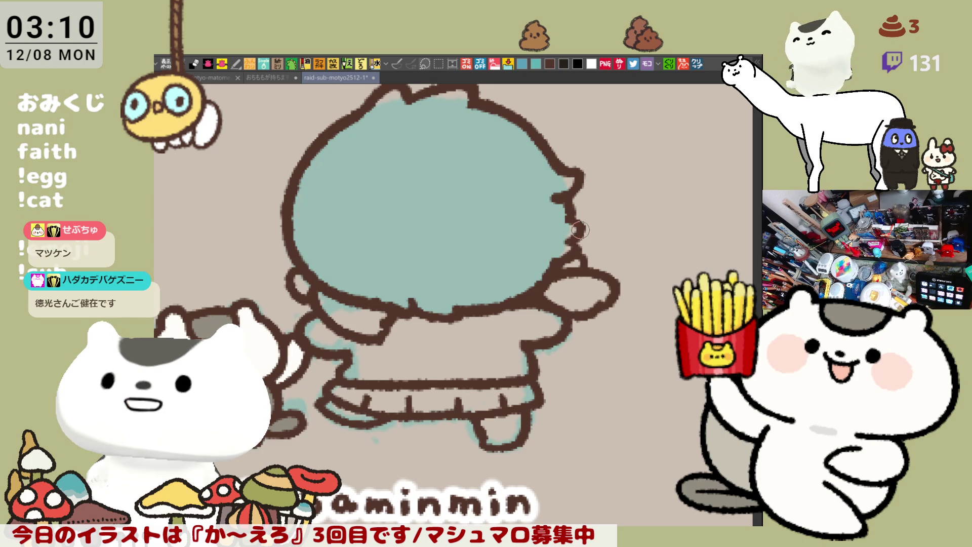
drag(577, 232, 612, 227)
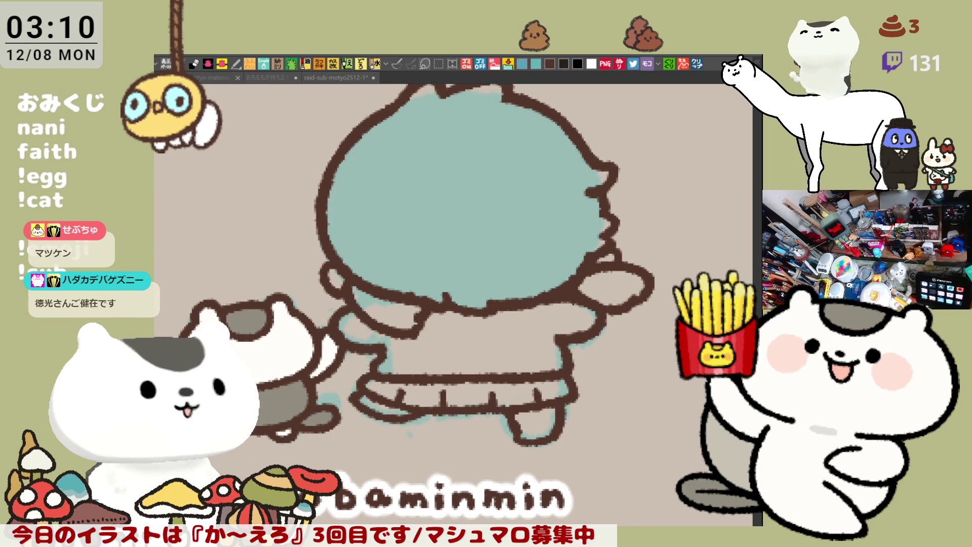
drag(631, 285, 634, 329)
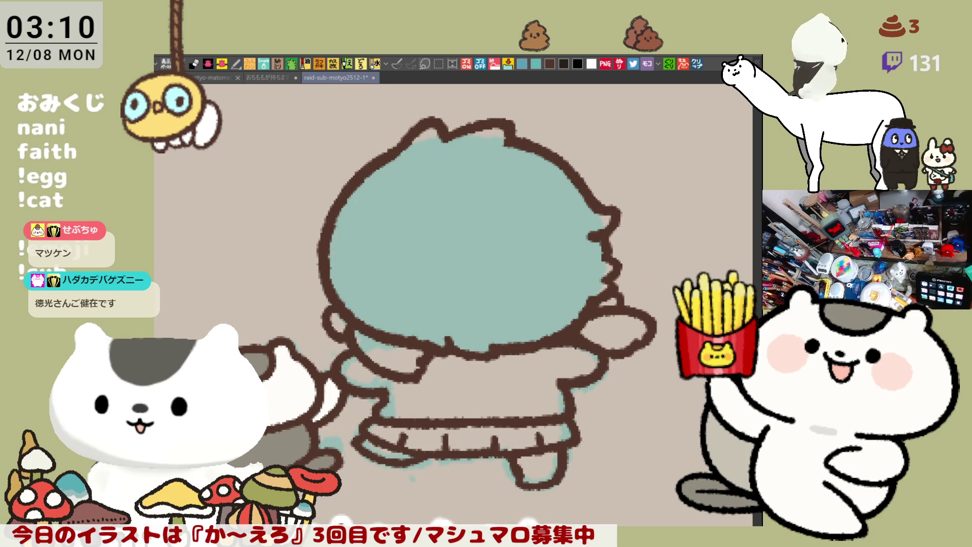
mouse_move(479, 523)
mouse_down()
mouse_move(453, 522)
mouse_move(552, 109)
mouse_move(472, 440)
mouse_up()
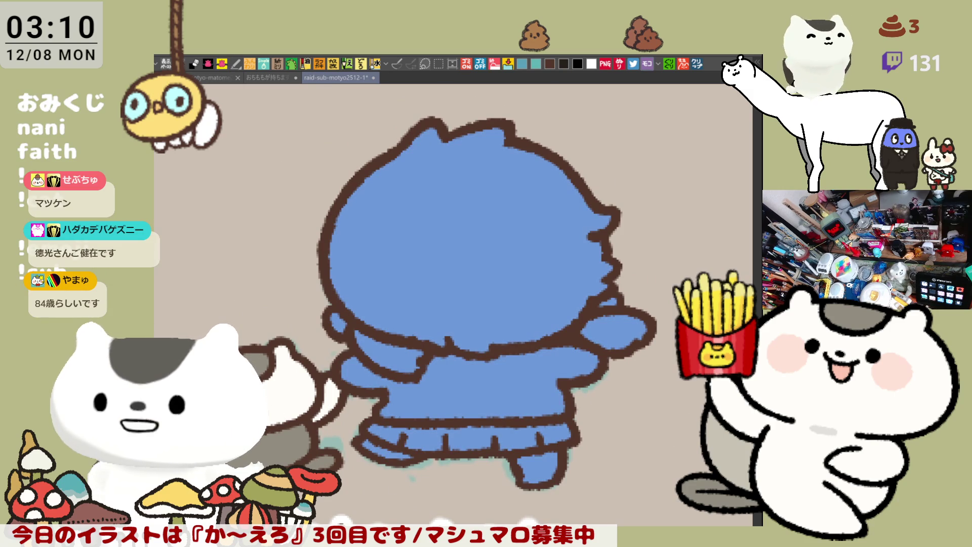
Save the sheet with Ctrl+S, then paint both of the chibi's hands white
key(ctrl+s)
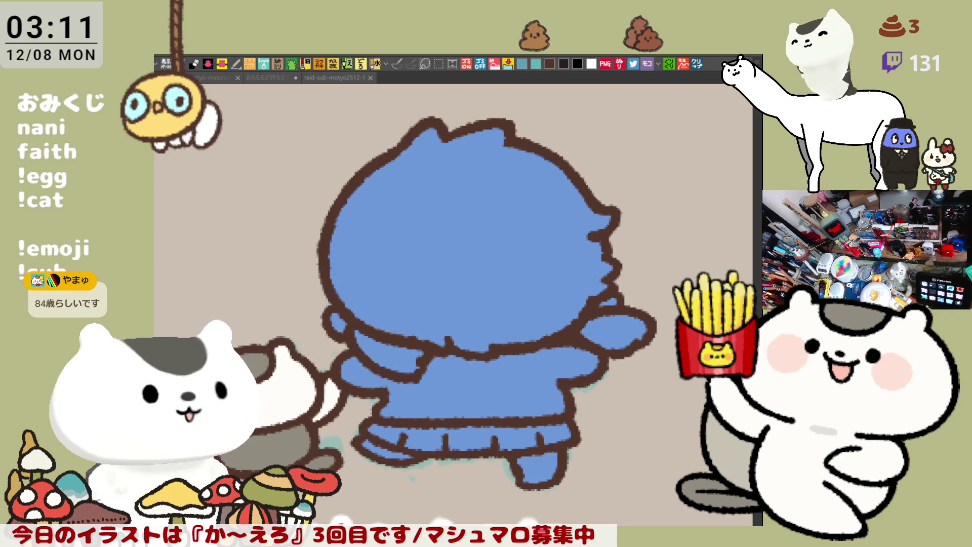
drag(338, 328, 336, 318)
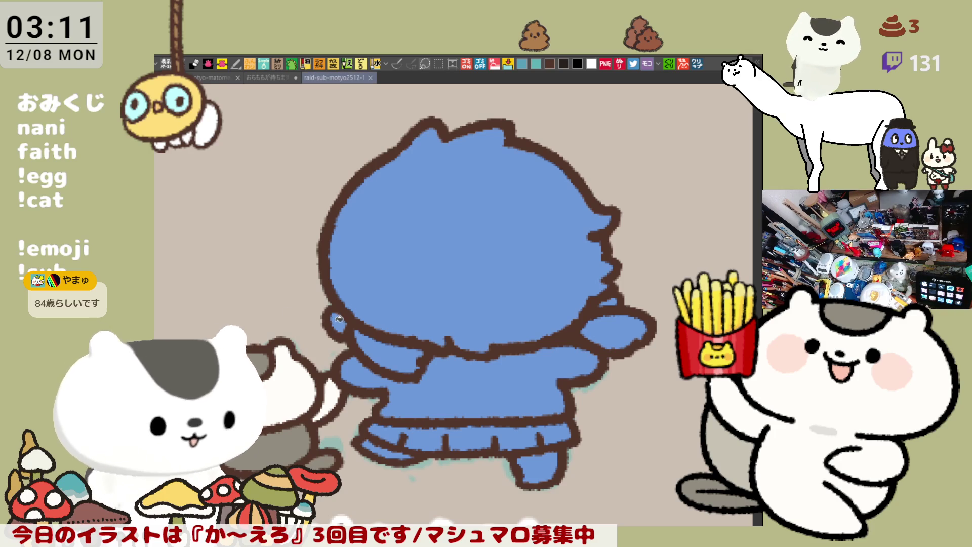
drag(602, 303, 614, 304)
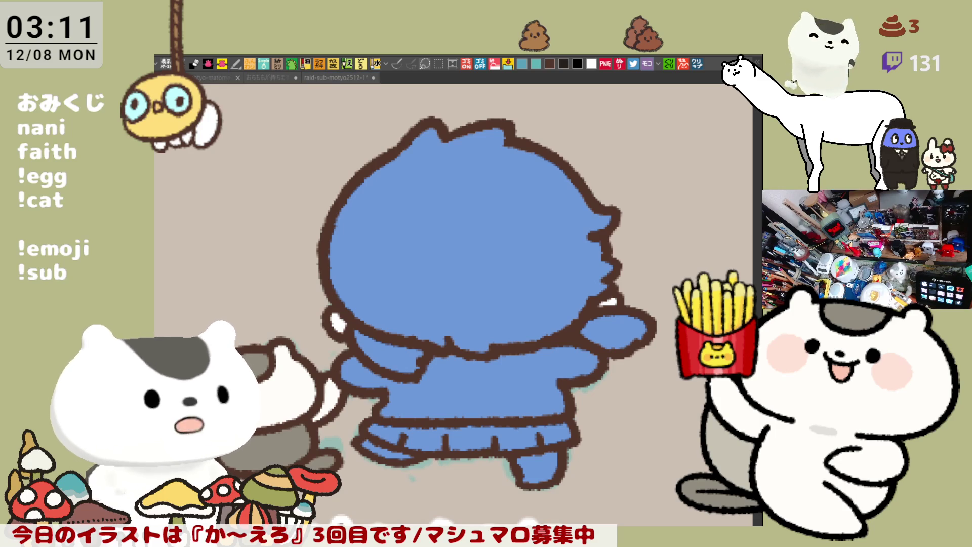
Fill the shirt bright blue and its band red, with a white stripe across the band
click(496, 398)
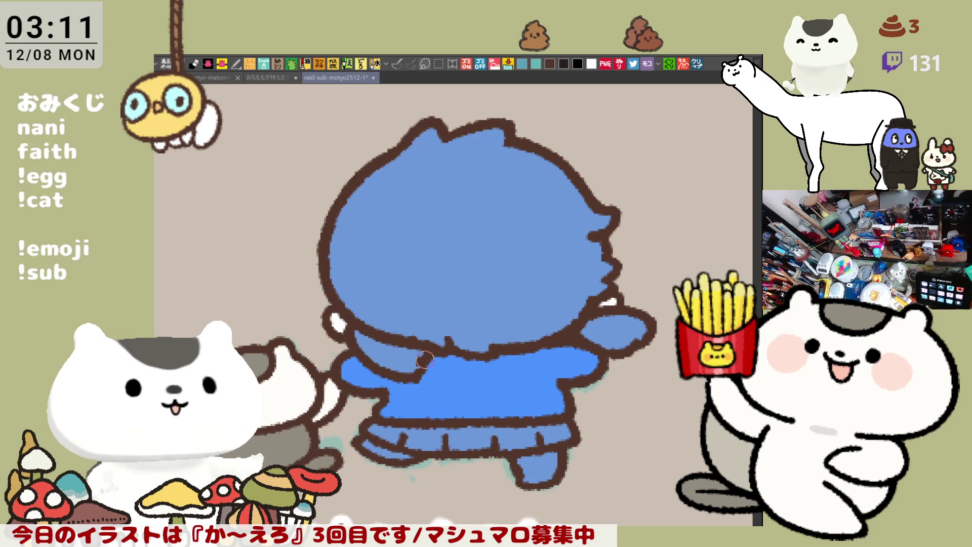
click(528, 403)
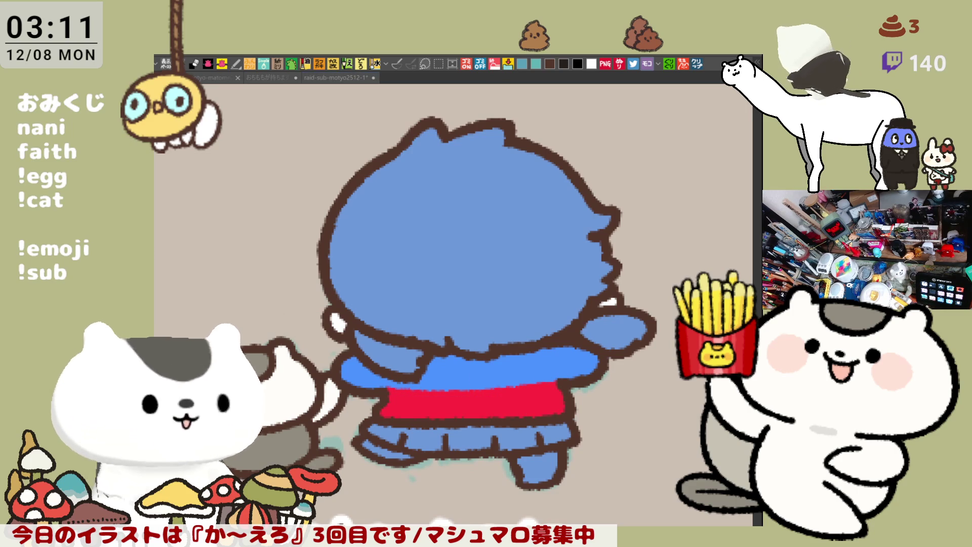
mouse_move(400, 405)
mouse_down()
mouse_move(387, 408)
mouse_move(562, 405)
mouse_move(380, 409)
mouse_move(437, 416)
mouse_move(562, 398)
mouse_up()
key(ctrl+z)
mouse_move(405, 407)
mouse_down()
mouse_move(383, 411)
mouse_move(560, 412)
mouse_up()
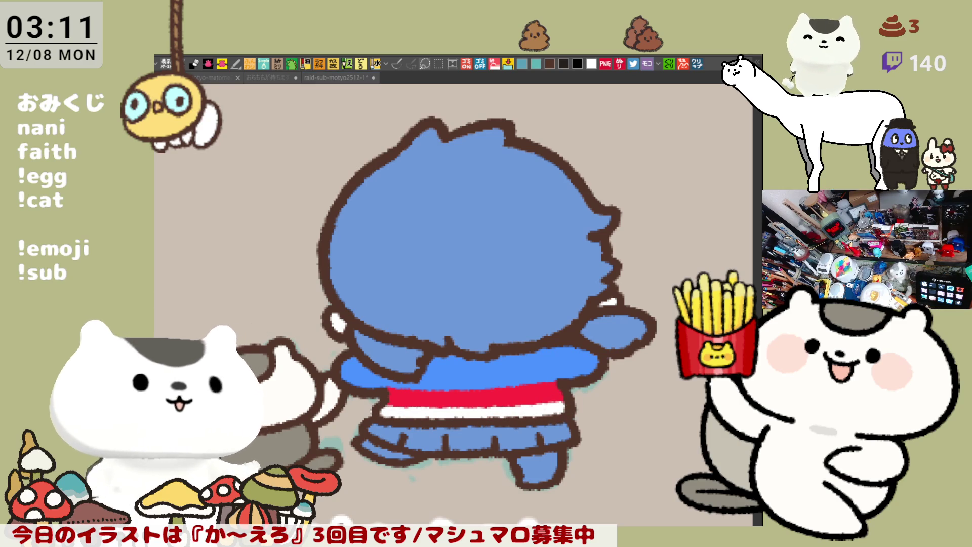
Fill the skirt and both feet dark grey
drag(387, 442, 474, 430)
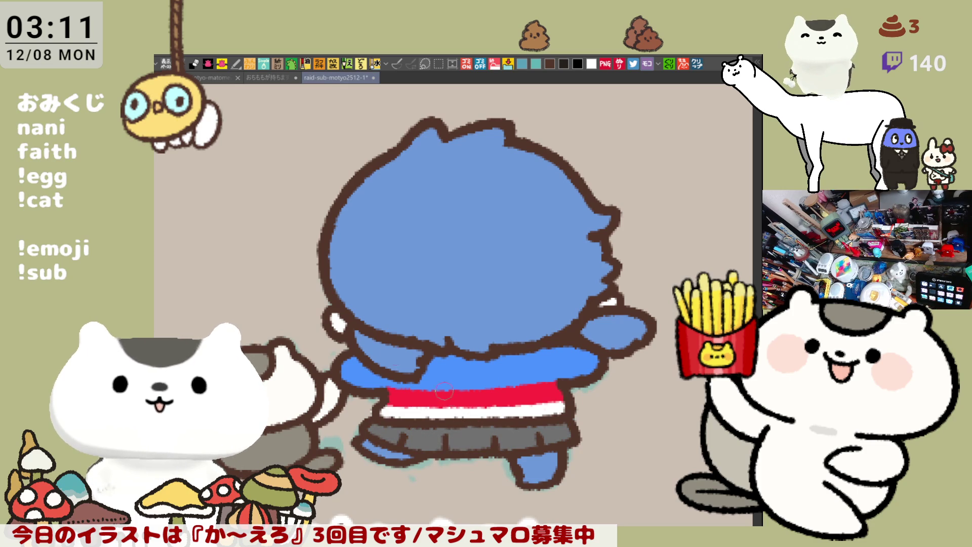
drag(373, 452, 407, 450)
mouse_move(518, 466)
mouse_down()
mouse_move(539, 469)
mouse_move(529, 455)
mouse_move(521, 459)
mouse_move(555, 457)
mouse_move(516, 463)
mouse_move(557, 460)
mouse_up()
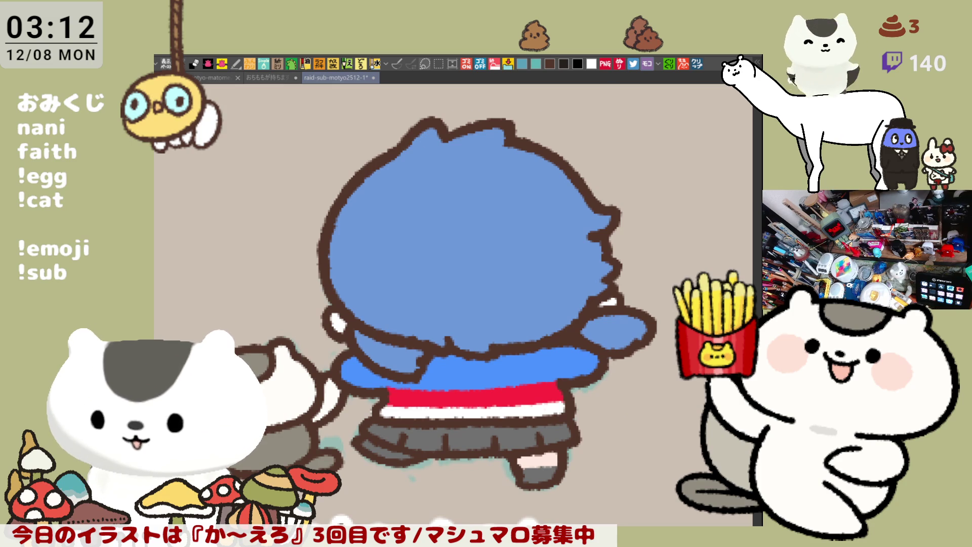
click(698, 63)
scroll(380, 220, up, 2)
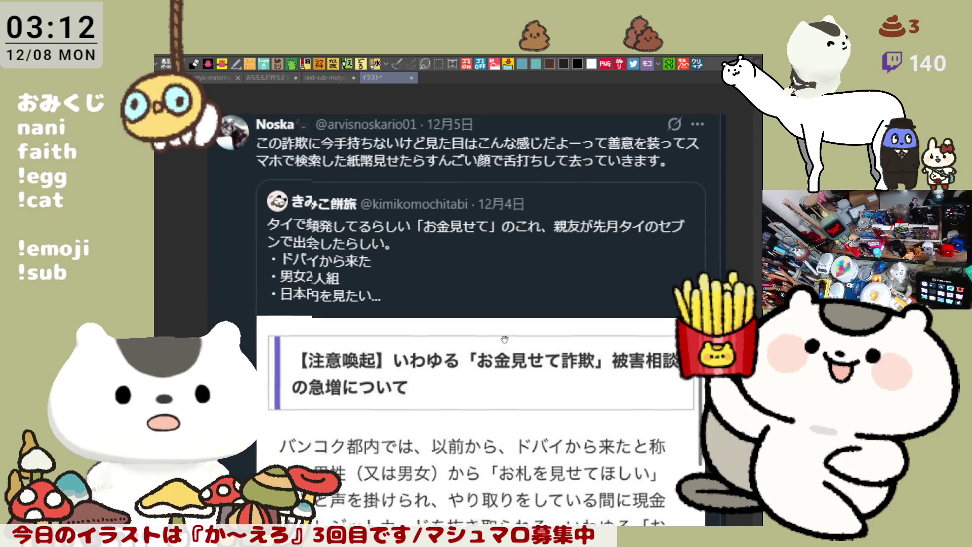
scroll(506, 315, down, 2)
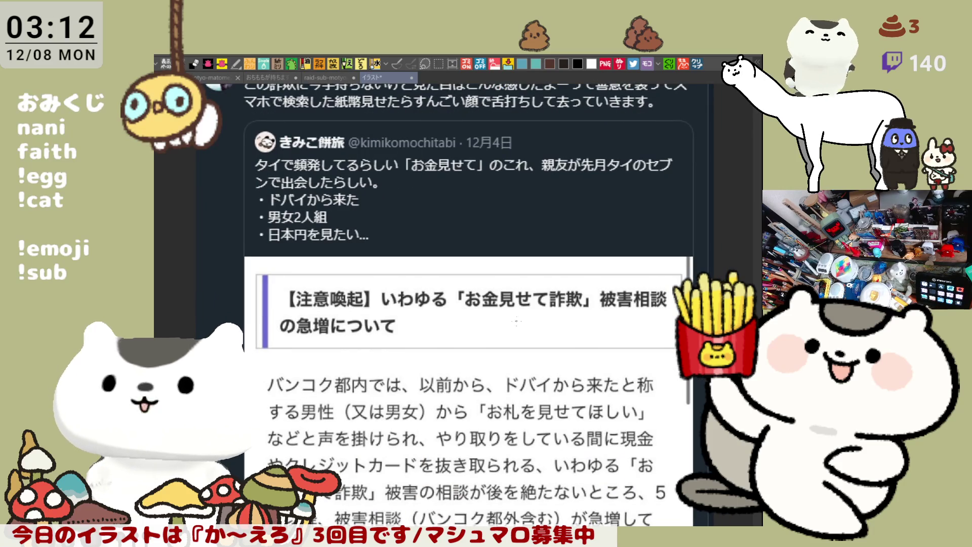
scroll(517, 258, up, 2)
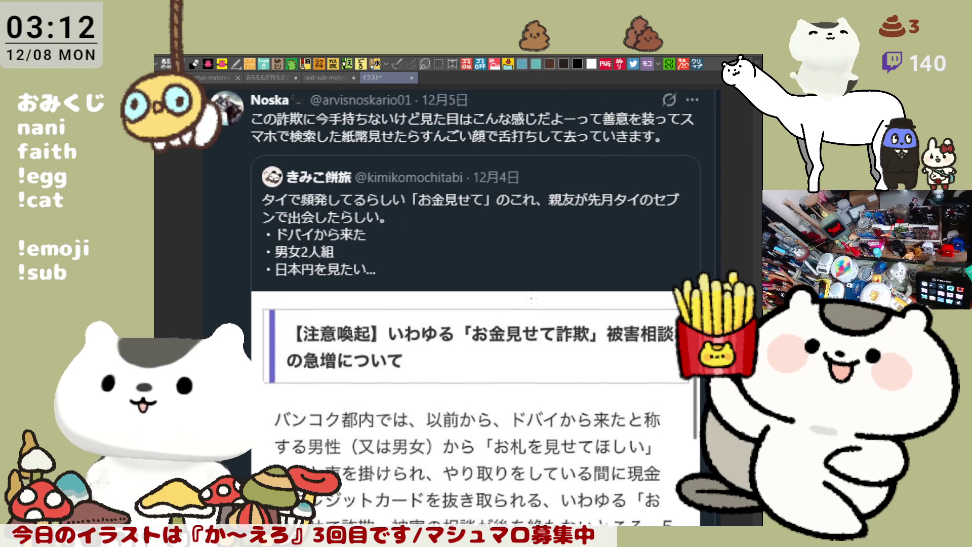
scroll(533, 262, up, 1)
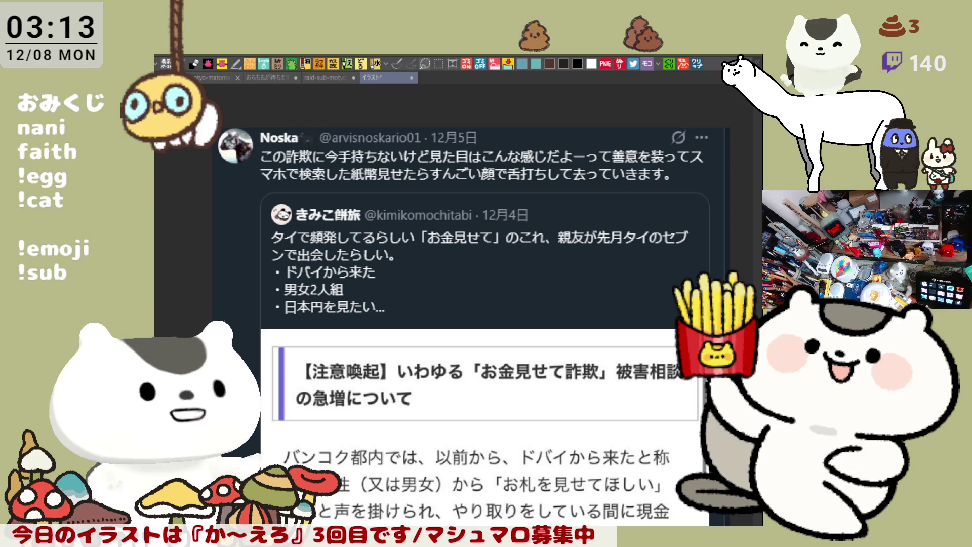
scroll(469, 253, down, 3)
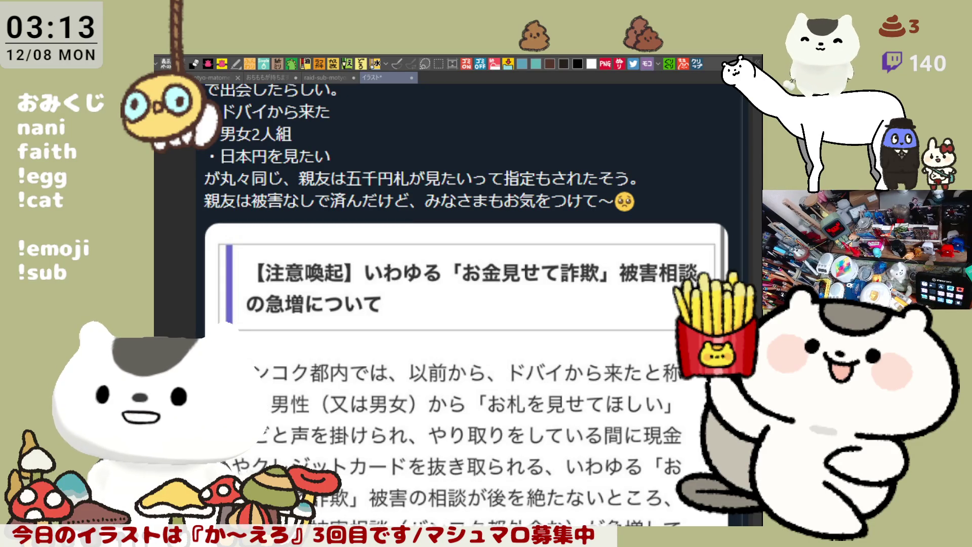
scroll(508, 415, up, 2)
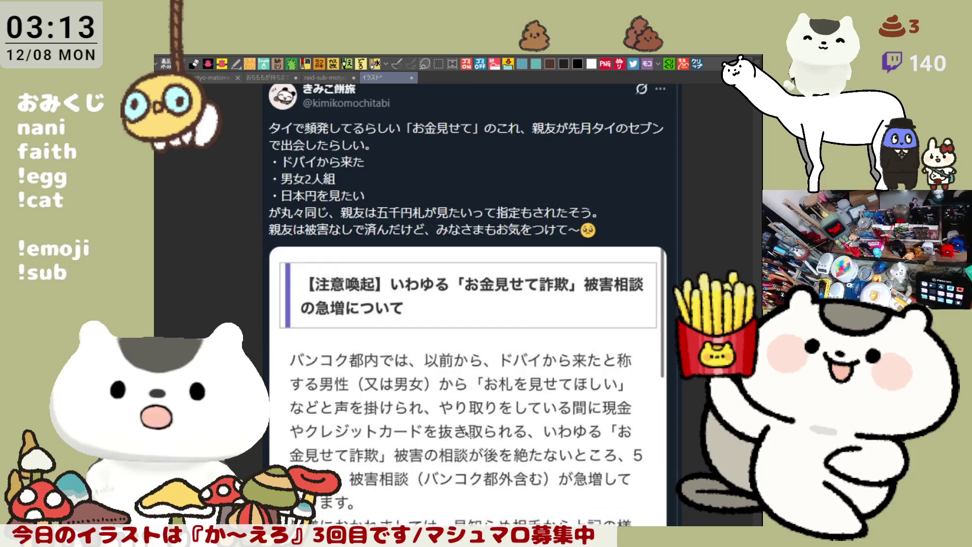
scroll(468, 429, down, 2)
scroll(401, 309, down, 2)
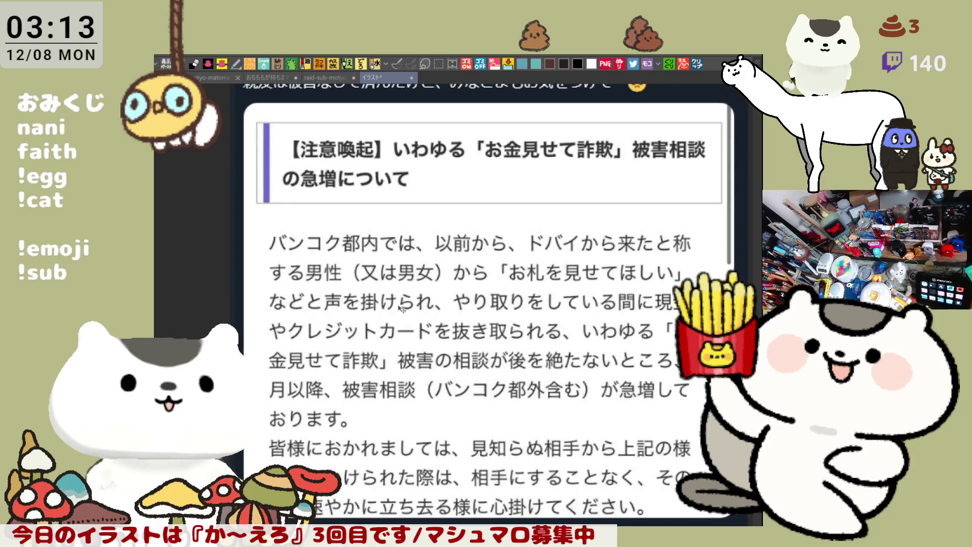
scroll(402, 308, down, 2)
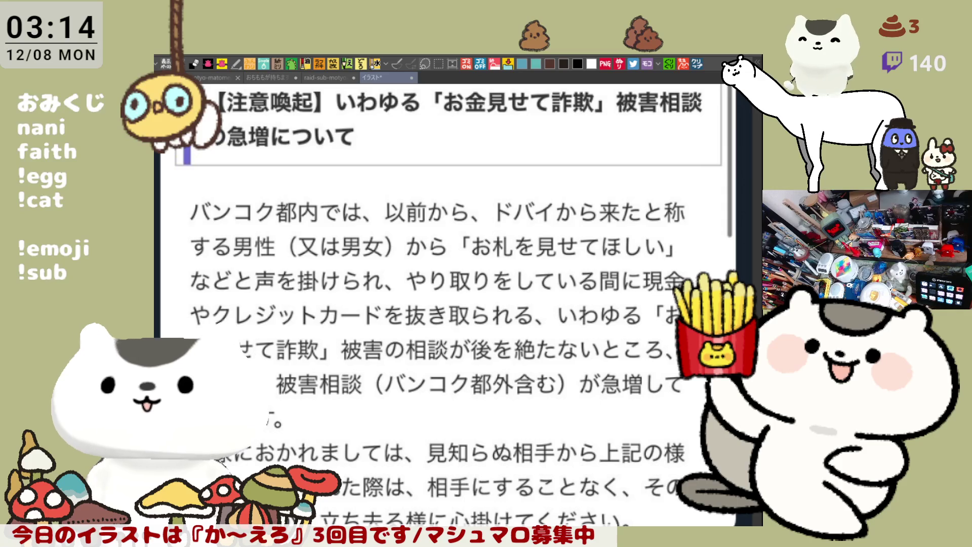
scroll(379, 280, up, 3)
scroll(452, 202, up, 5)
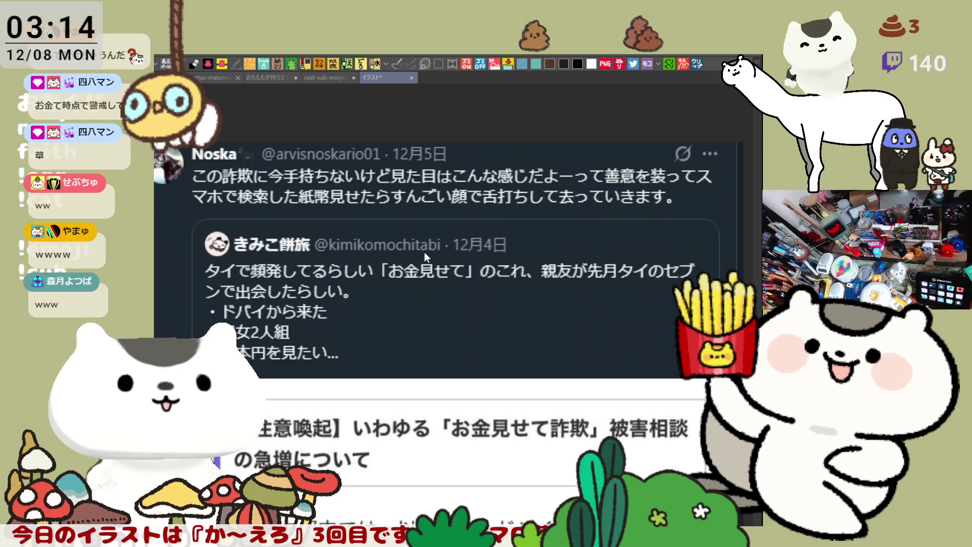
key(ctrl+w)
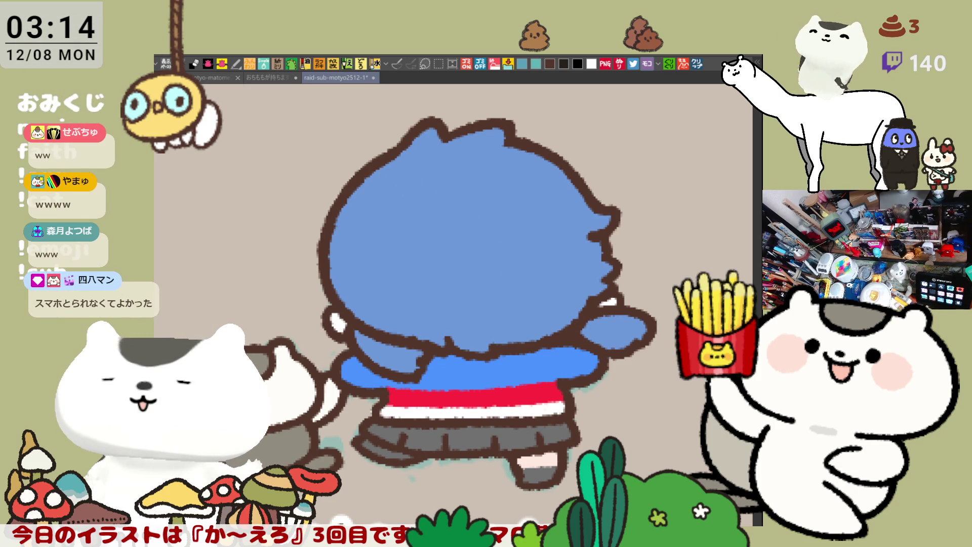
Paint a broad light-blue shine band across the top of the chibi's head
drag(360, 186, 491, 206)
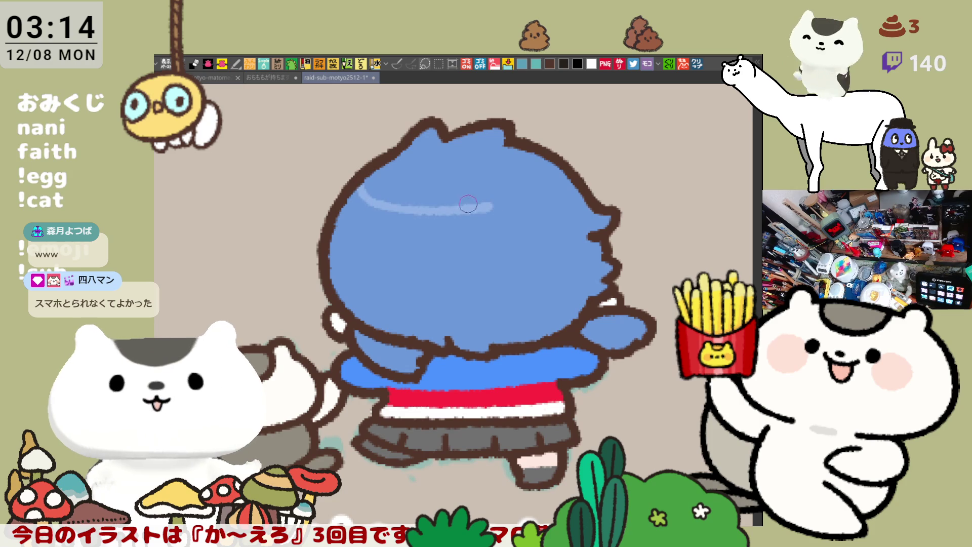
drag(335, 222, 393, 254)
key(ctrl+z)
key(ctrl+z)
drag(362, 177, 494, 215)
drag(344, 243, 501, 237)
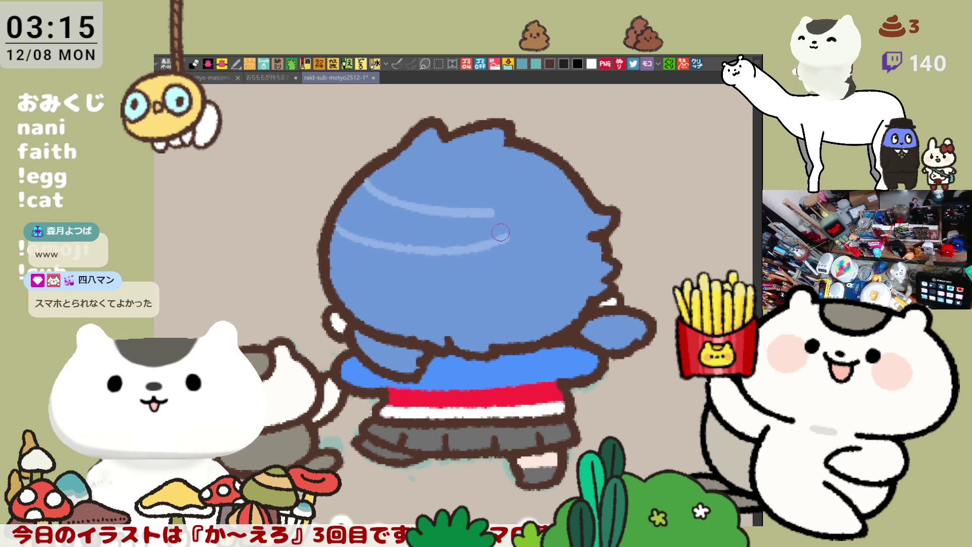
key(ctrl+z)
mouse_move(345, 228)
mouse_down()
mouse_move(501, 235)
mouse_move(488, 204)
mouse_move(476, 200)
mouse_move(484, 237)
mouse_move(462, 238)
mouse_up()
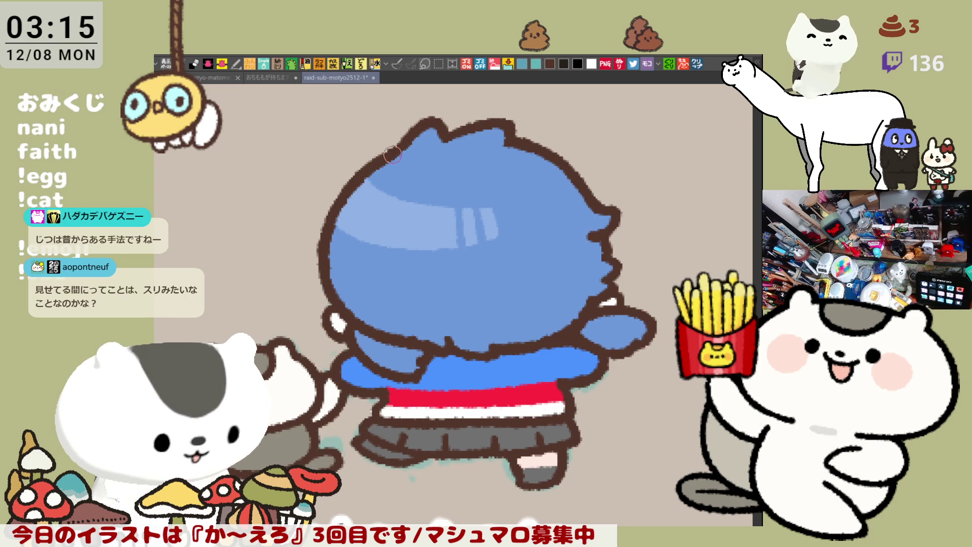
Add pale mint highlights along the upper hair edges, down the right side, and the left arm
mouse_move(392, 156)
mouse_down()
mouse_move(429, 124)
mouse_move(380, 163)
mouse_move(425, 126)
mouse_move(420, 144)
mouse_move(504, 127)
mouse_move(445, 140)
mouse_move(501, 131)
mouse_move(590, 205)
mouse_up()
key(ctrl+z)
mouse_move(506, 140)
mouse_down()
mouse_move(610, 215)
mouse_move(598, 218)
mouse_move(605, 233)
mouse_move(594, 236)
mouse_move(614, 265)
mouse_up()
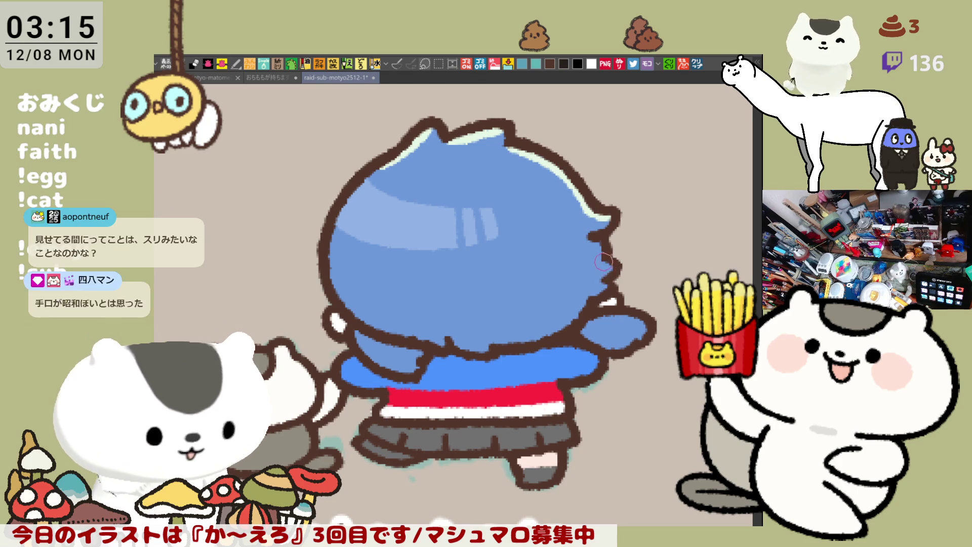
drag(607, 272, 601, 294)
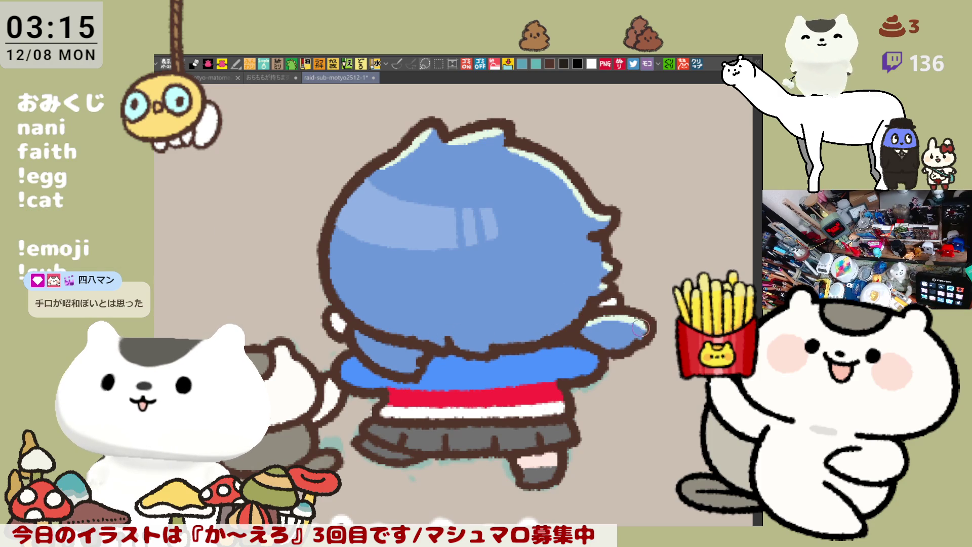
drag(354, 330, 411, 373)
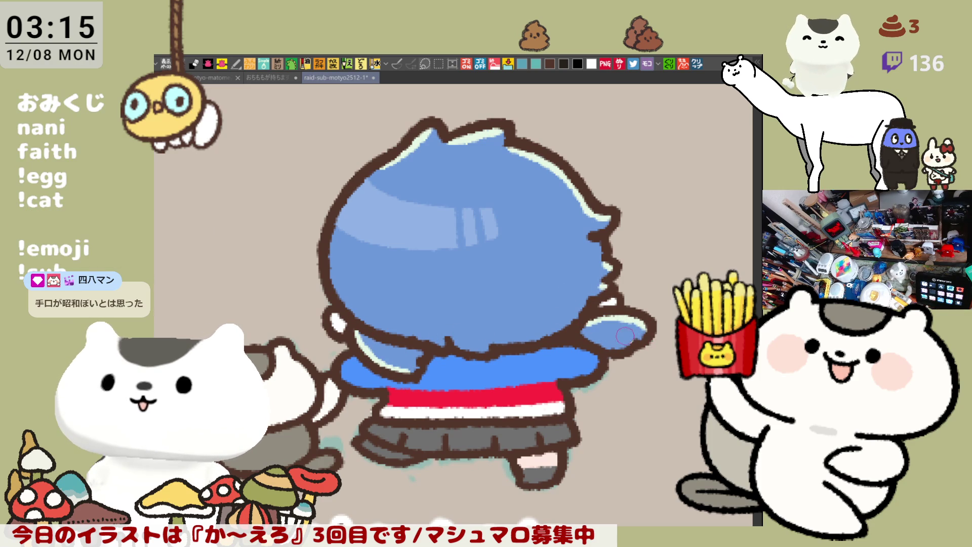
scroll(624, 338, down, 2)
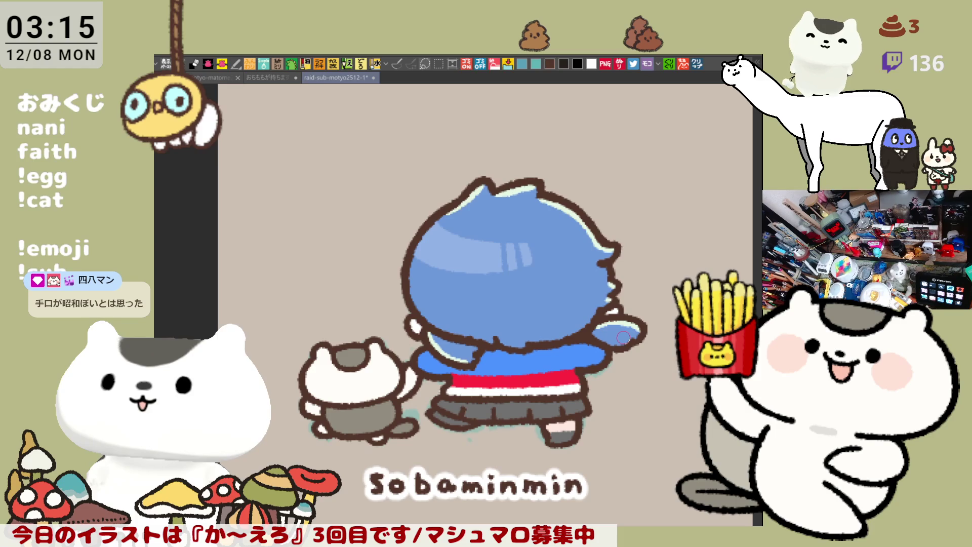
scroll(623, 338, up, 2)
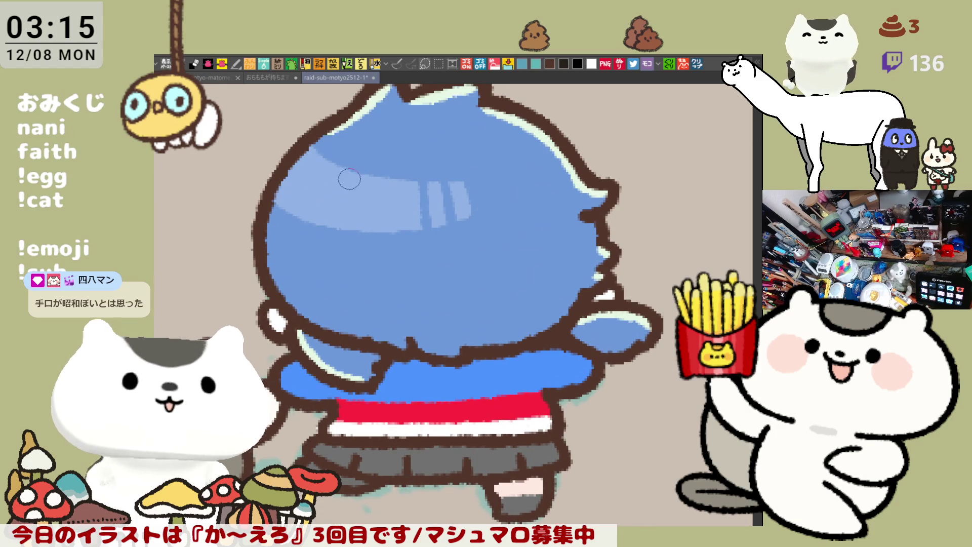
click(335, 194)
click(361, 199)
click(388, 202)
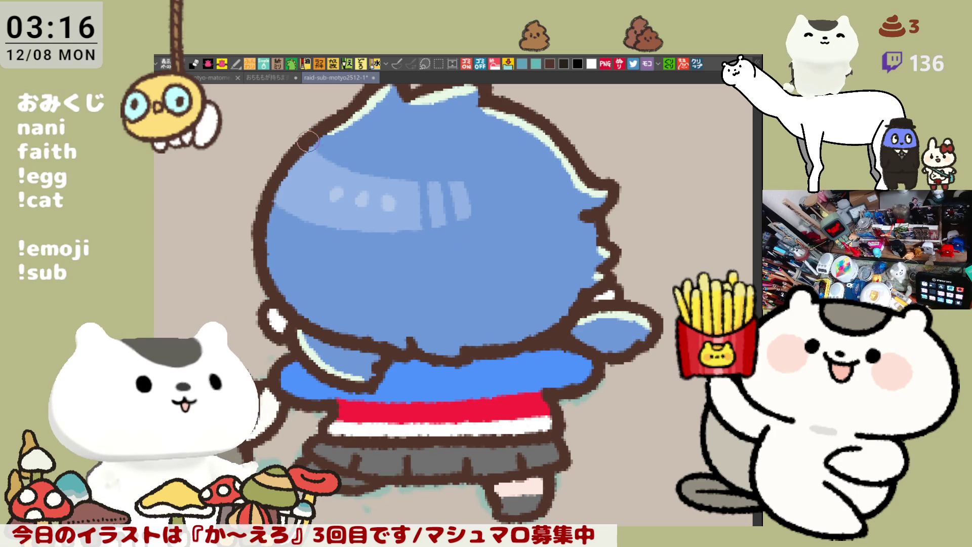
key(ctrl+minus)
key(ctrl+minus)
key(ctrl+minus)
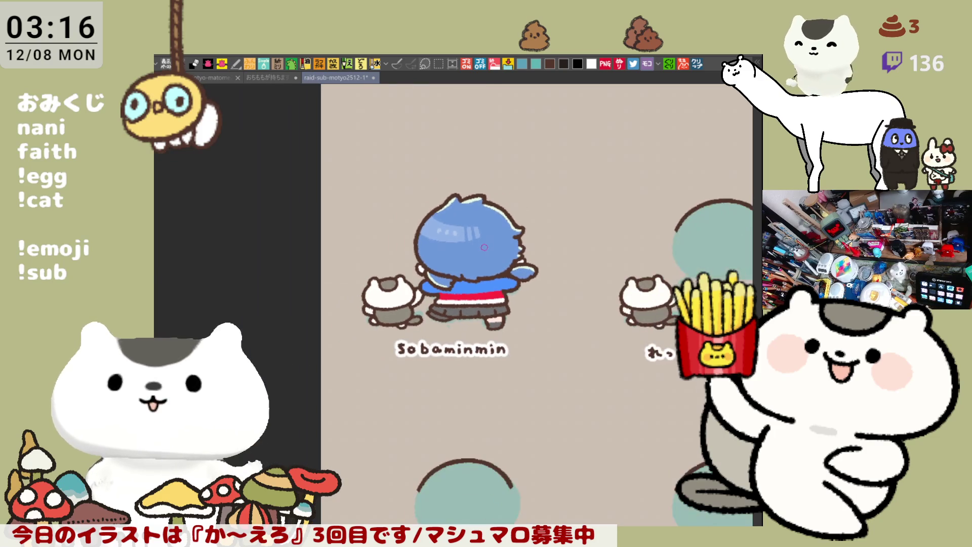
key(ctrl+s)
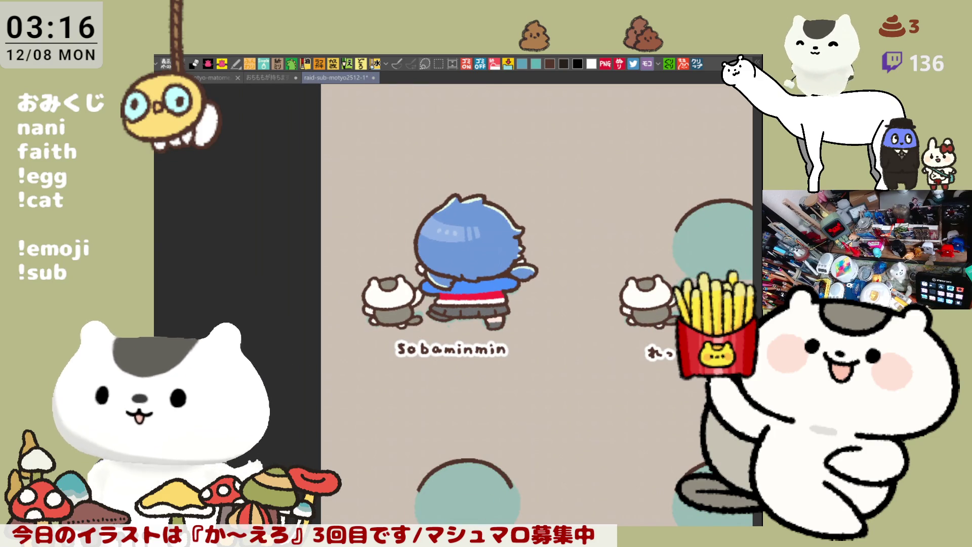
key(m)
drag(572, 434, 330, 141)
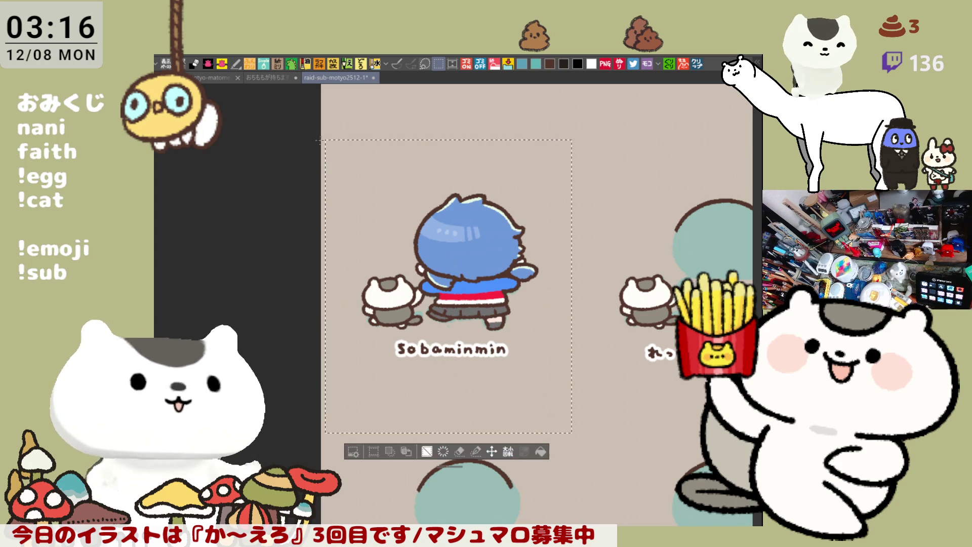
key(ctrl+d)
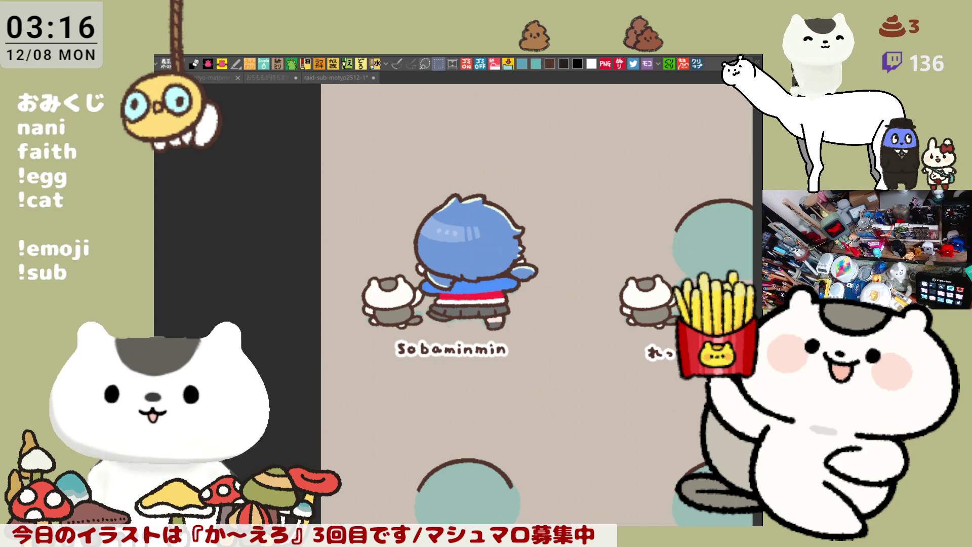
key(p)
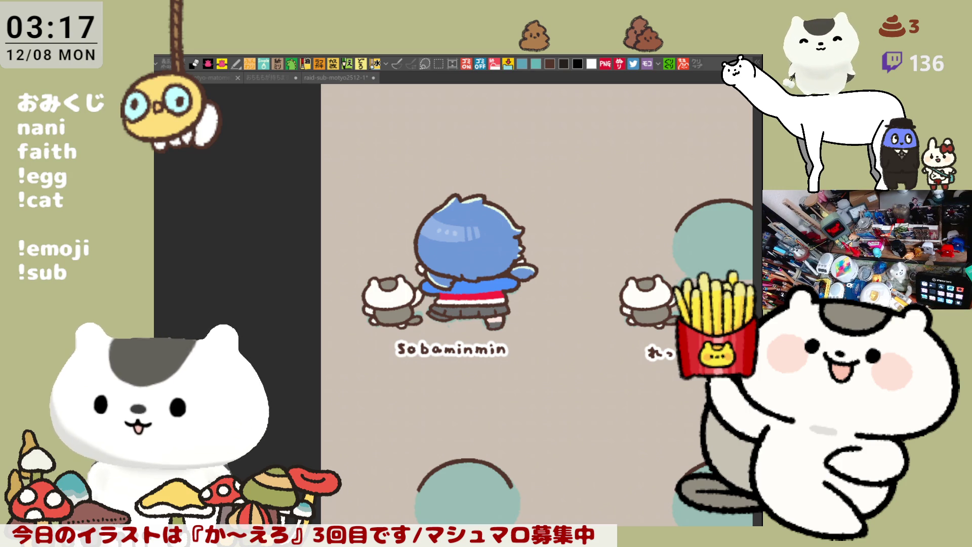
Select the first character tile, deselect and reselect it, then pan toward the empty teal slots
click(647, 64)
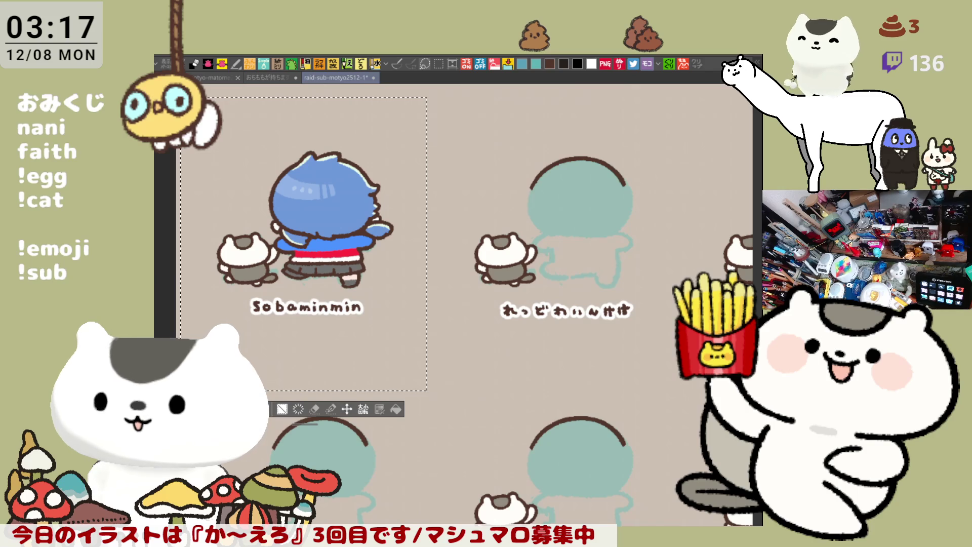
key(ctrl+d)
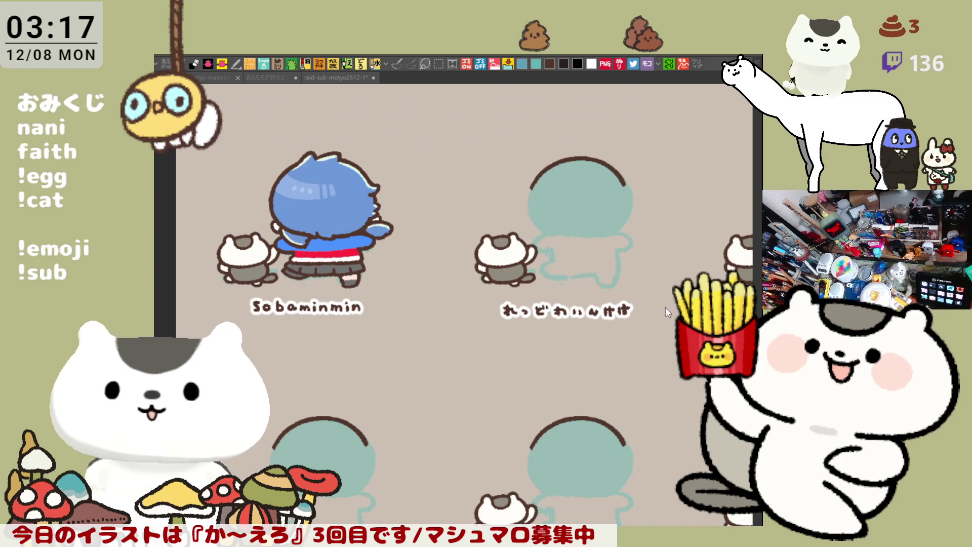
key(ctrl+Tab)
drag(649, 301, 577, 363)
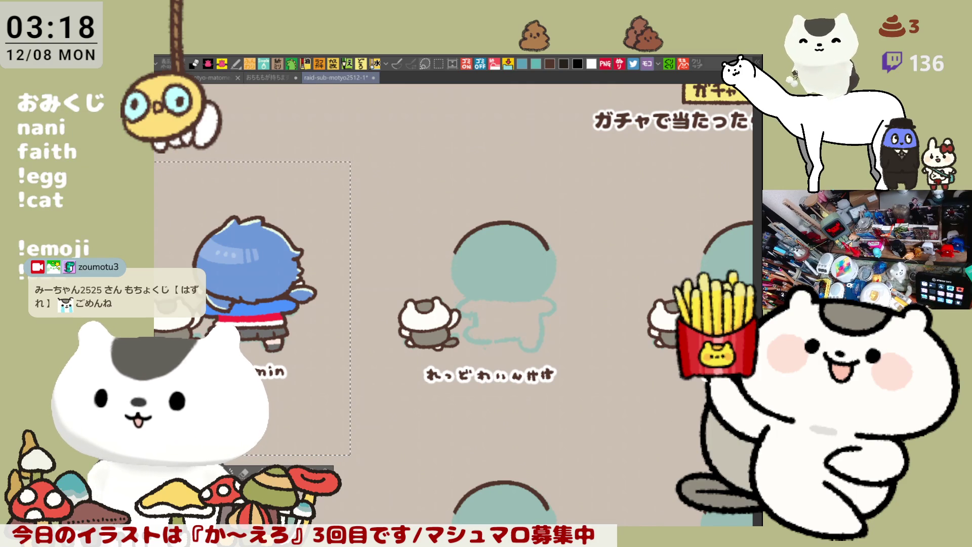
Pan to the next slot, zoom out to the whole sheet, then zoom into the December reindeer row
mouse_move(584, 367)
mouse_down()
mouse_move(561, 332)
mouse_move(505, 385)
mouse_up()
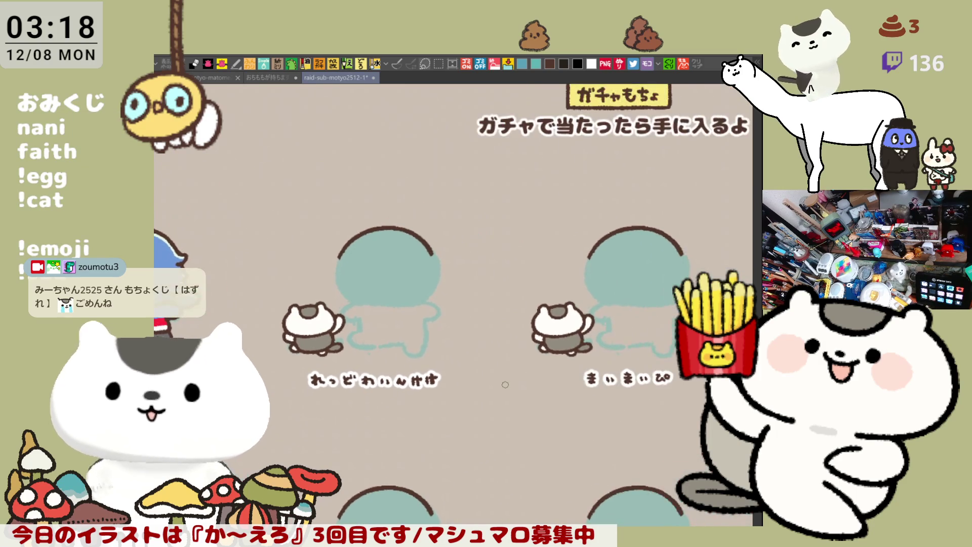
scroll(505, 385, down, 4)
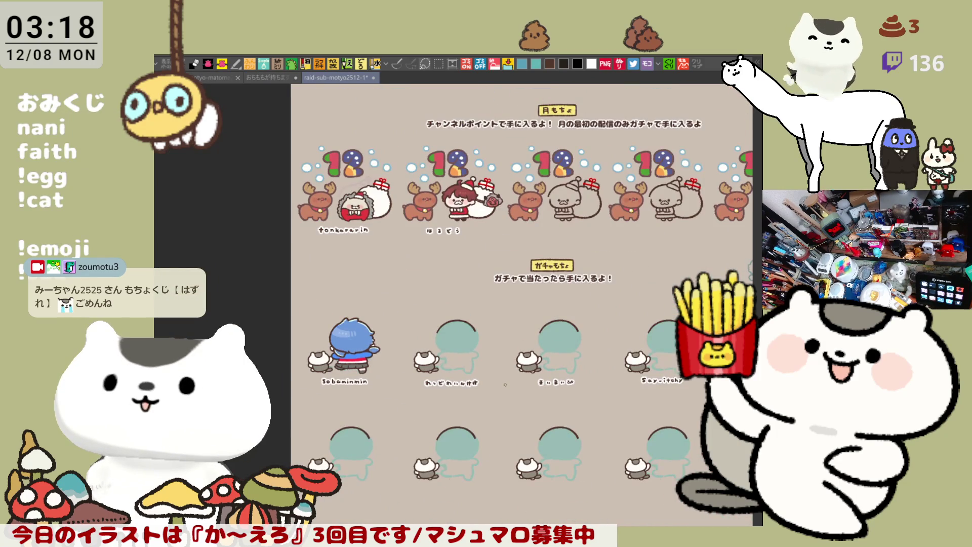
scroll(505, 385, up, 1)
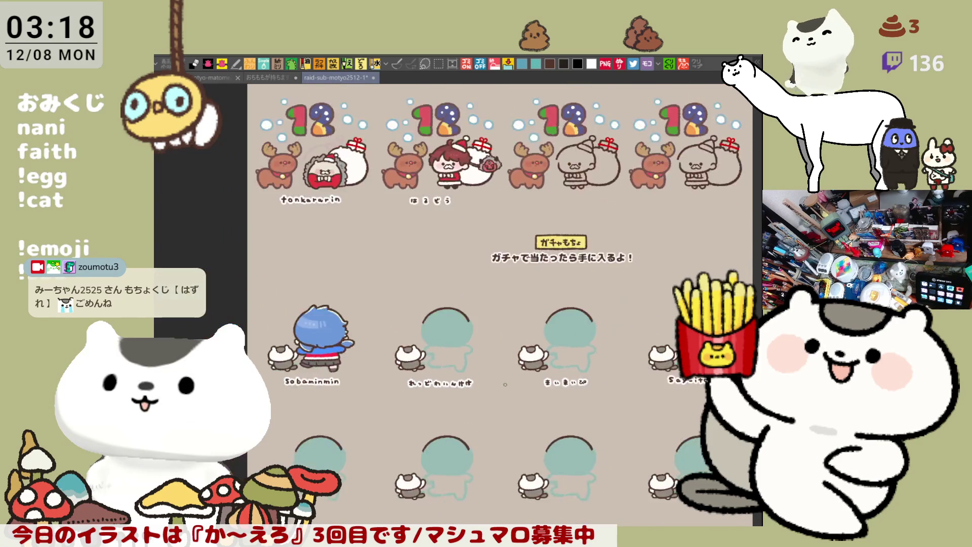
scroll(505, 385, down, 2)
scroll(505, 385, up, 2)
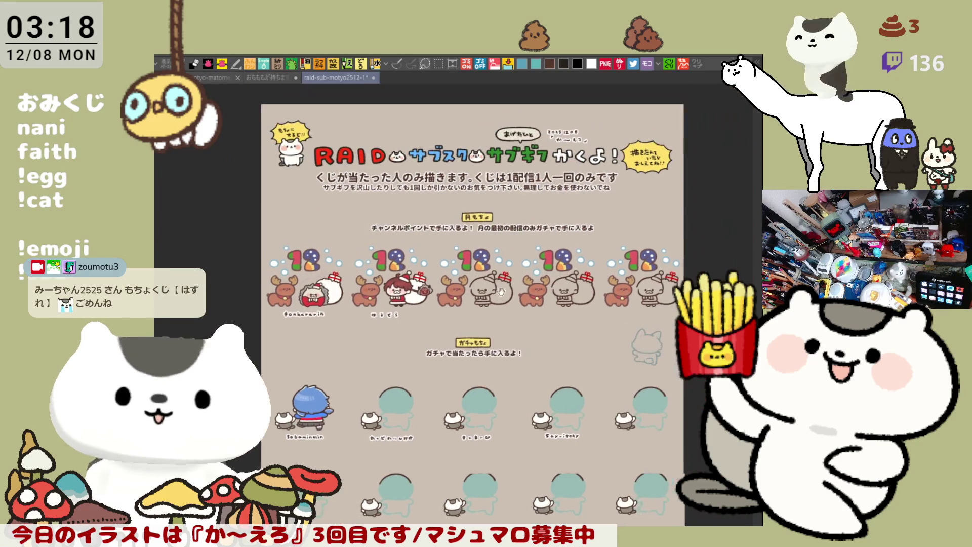
scroll(390, 345, up, 3)
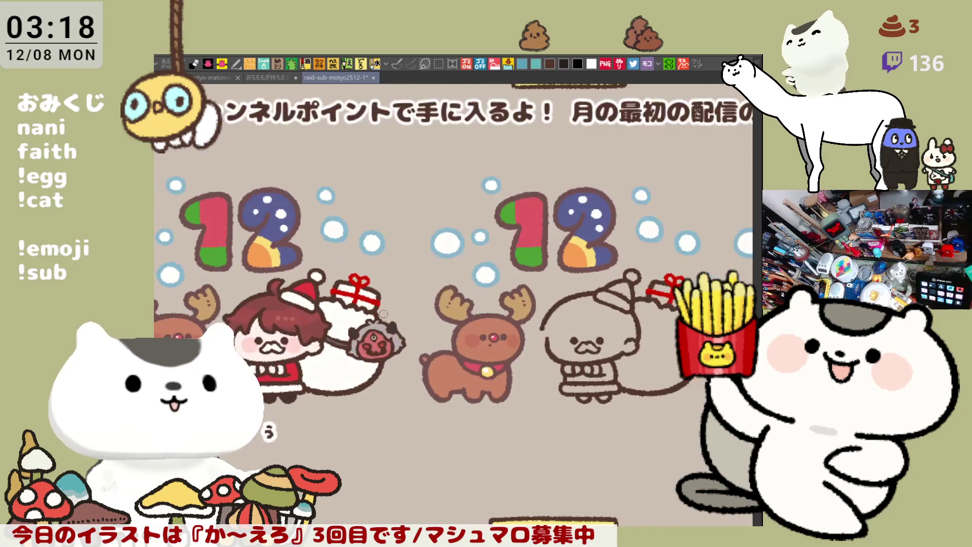
scroll(532, 398, up, 1)
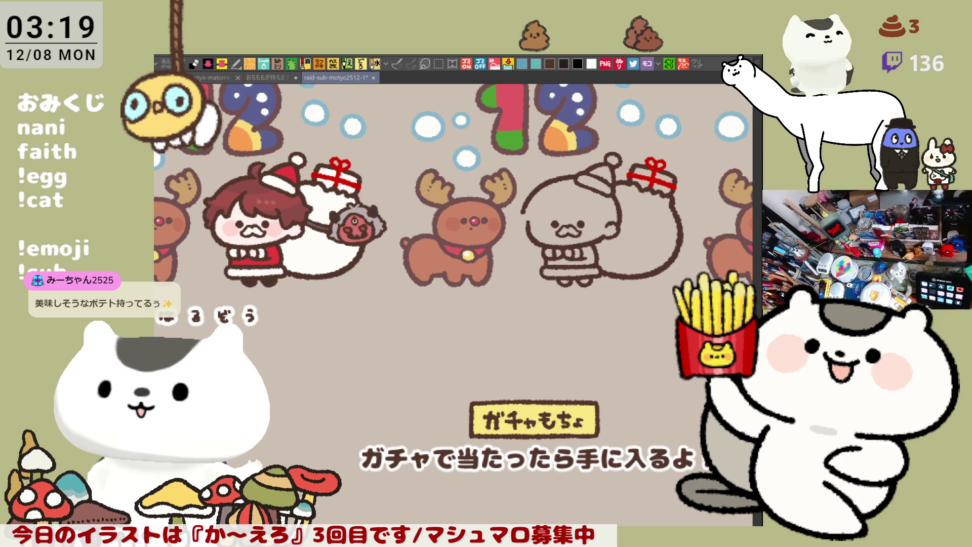
scroll(443, 344, up, 3)
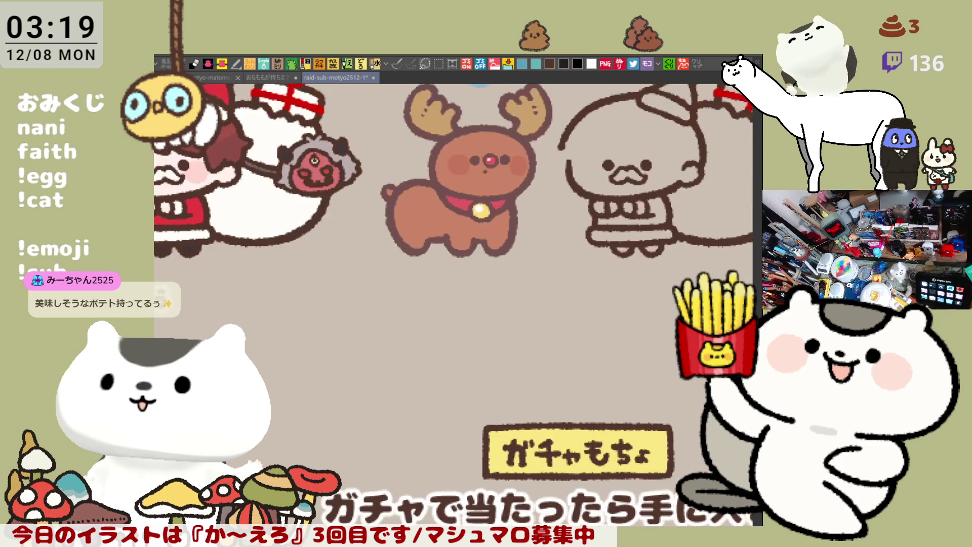
Hand-letter a name label, ending in ば, beneath the third reindeer character
mouse_move(499, 273)
mouse_down()
mouse_move(448, 173)
mouse_move(432, 175)
mouse_up()
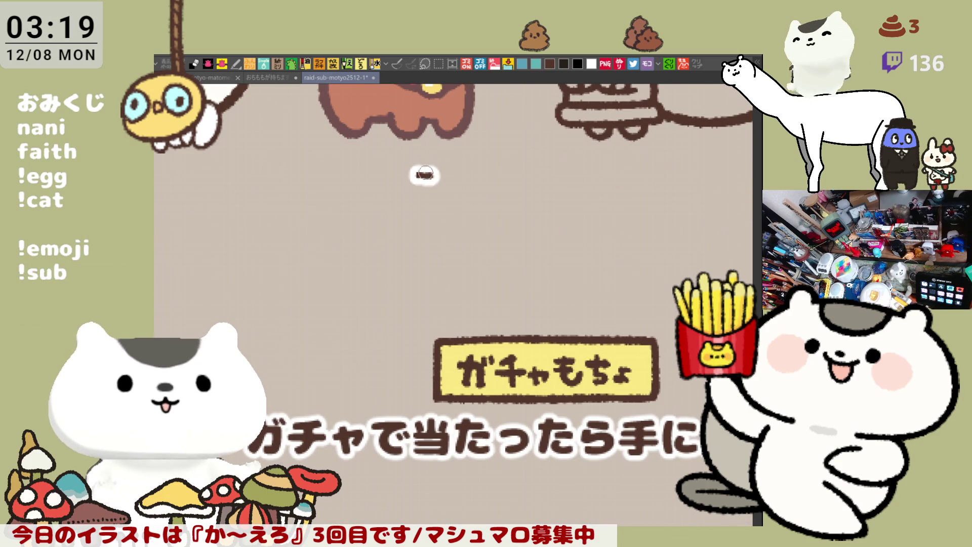
mouse_move(429, 167)
mouse_down()
mouse_move(427, 191)
mouse_move(442, 194)
mouse_move(411, 199)
mouse_move(434, 188)
mouse_move(419, 191)
mouse_move(430, 193)
mouse_move(415, 205)
mouse_move(476, 192)
mouse_move(496, 204)
mouse_move(494, 188)
mouse_move(495, 195)
mouse_up()
mouse_move(547, 174)
mouse_down()
mouse_move(556, 199)
mouse_move(547, 198)
mouse_up()
key(ctrl+z)
key(ctrl+z)
mouse_move(534, 187)
mouse_down()
mouse_move(554, 199)
mouse_move(557, 186)
mouse_move(555, 201)
mouse_move(593, 189)
mouse_move(589, 201)
mouse_move(614, 203)
mouse_move(649, 185)
mouse_move(651, 202)
mouse_move(654, 188)
mouse_up()
key(ctrl+z)
key(ctrl+z)
drag(658, 178, 660, 186)
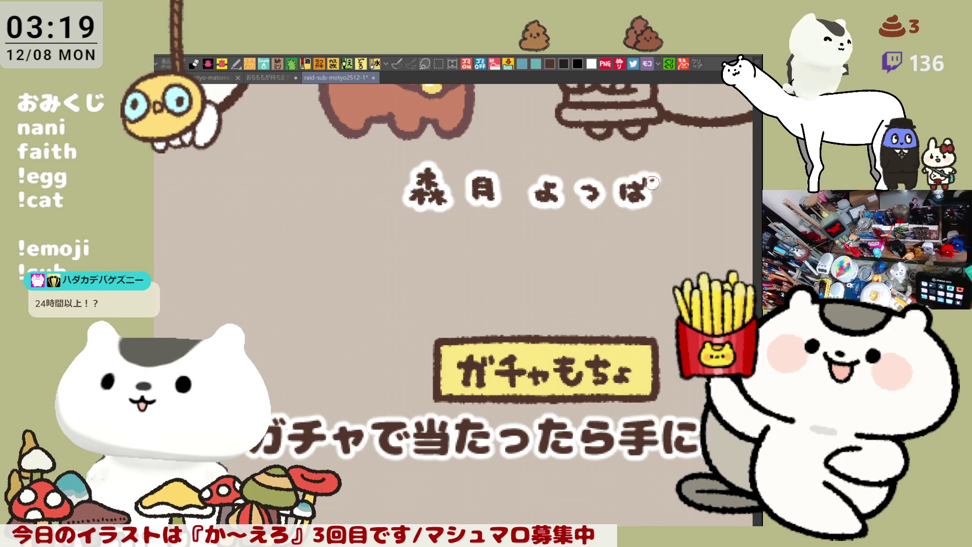
Letter a label with の and じ under the fifth gacha slot, then recentre the sheet
scroll(644, 233, down, 5)
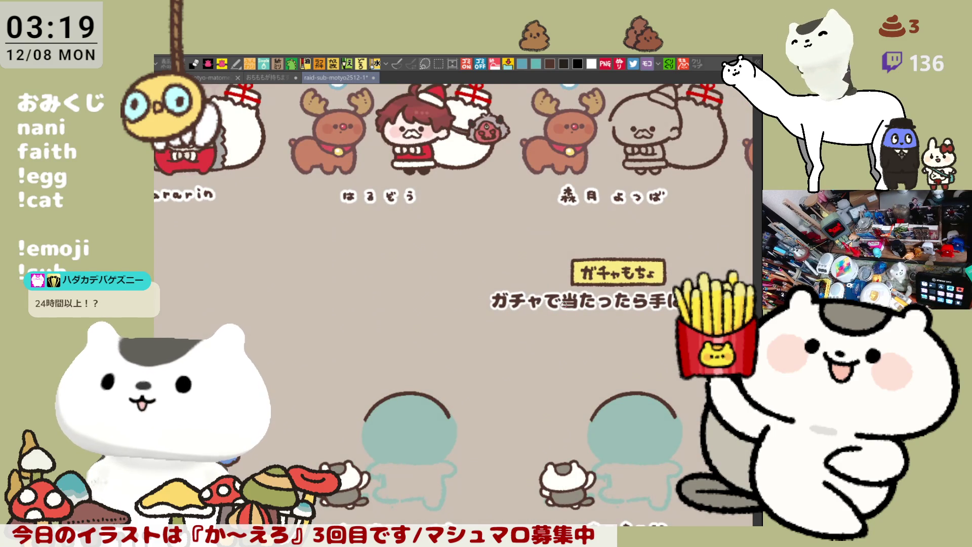
mouse_move(586, 403)
mouse_down()
mouse_move(468, 292)
mouse_move(407, 267)
mouse_up()
drag(470, 353, 408, 327)
scroll(408, 327, up, 5)
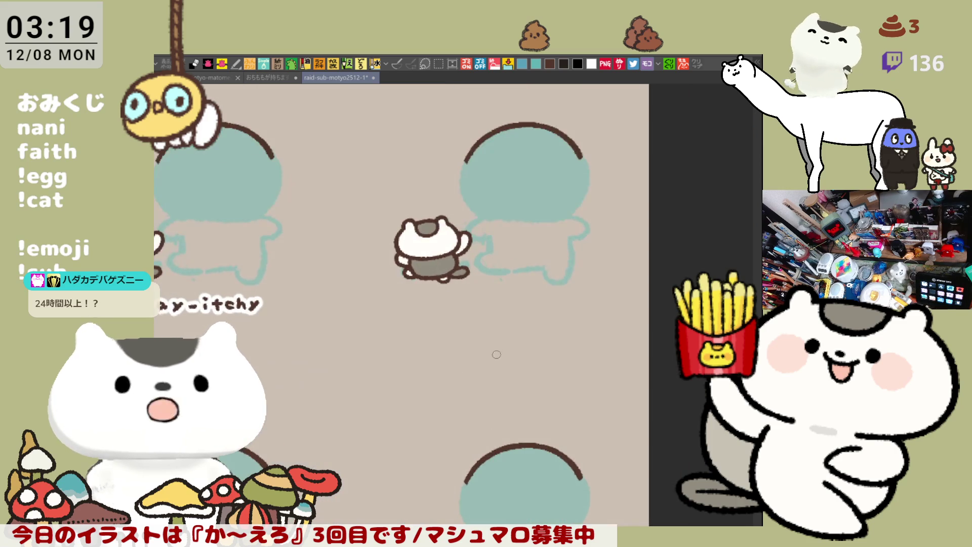
mouse_move(527, 283)
mouse_down()
mouse_move(510, 297)
mouse_move(536, 303)
mouse_up()
key(ctrl+z)
mouse_move(586, 278)
mouse_down()
mouse_move(609, 297)
mouse_move(604, 287)
mouse_up()
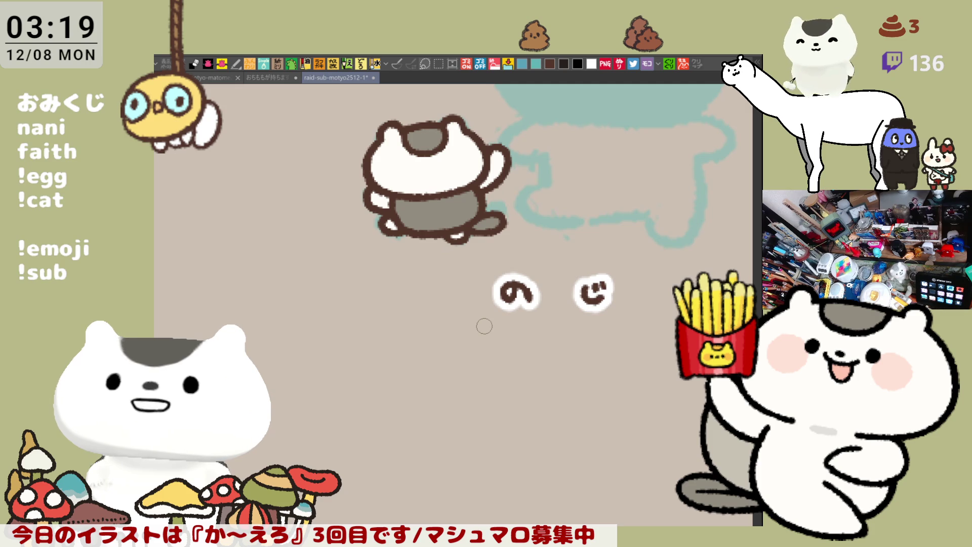
scroll(484, 326, down, 10)
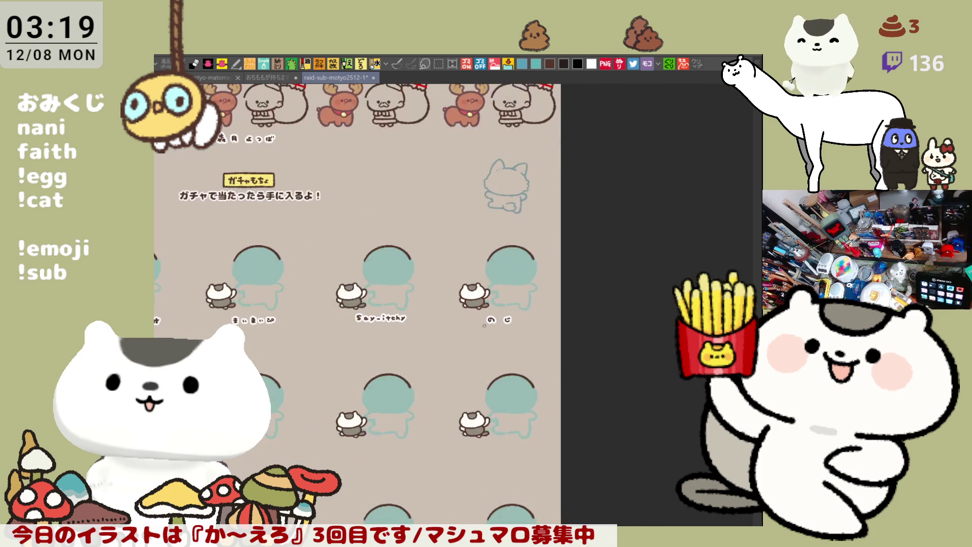
drag(400, 319, 544, 318)
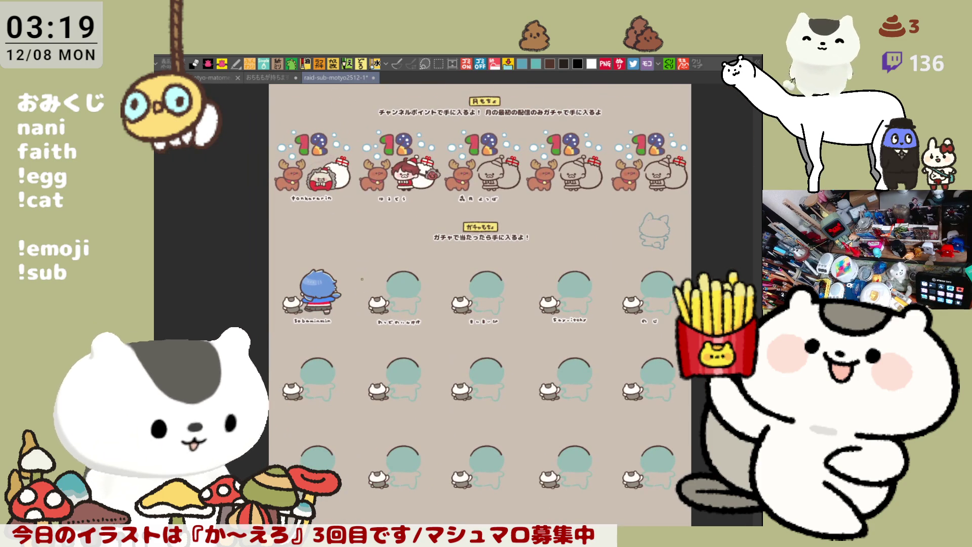
Marquee-select the brown arc over the teal head and shift it slightly up-right
scroll(524, 290, up, 10)
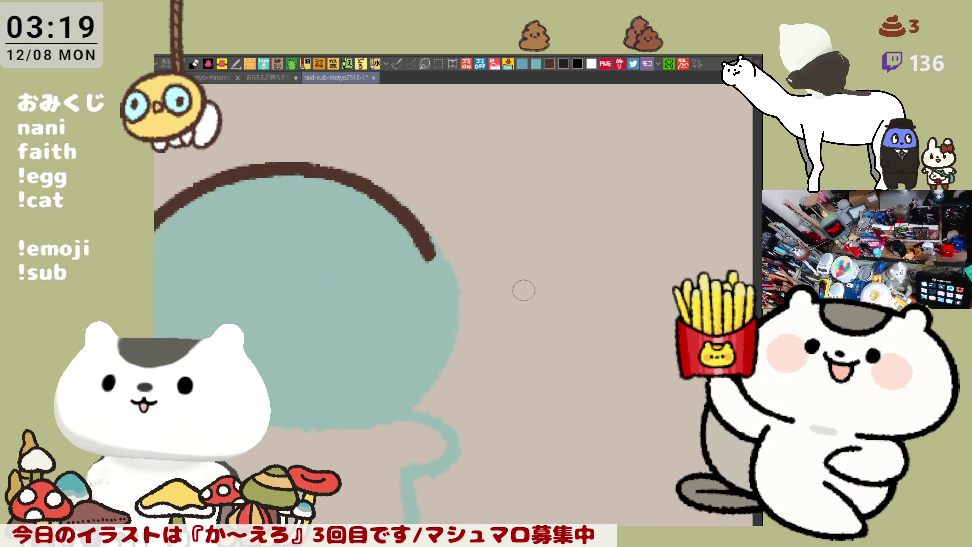
drag(409, 345, 571, 319)
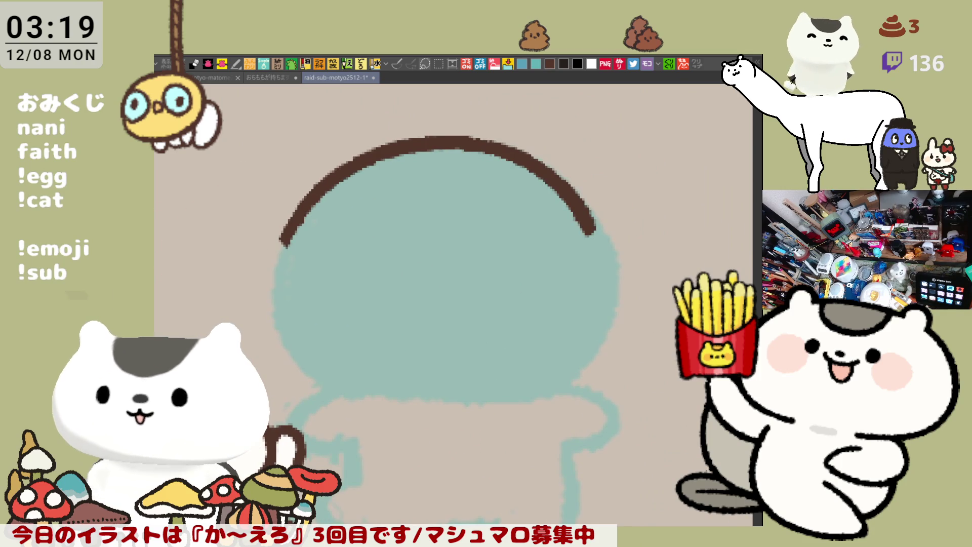
drag(575, 356, 598, 387)
key(m)
drag(270, 127, 663, 369)
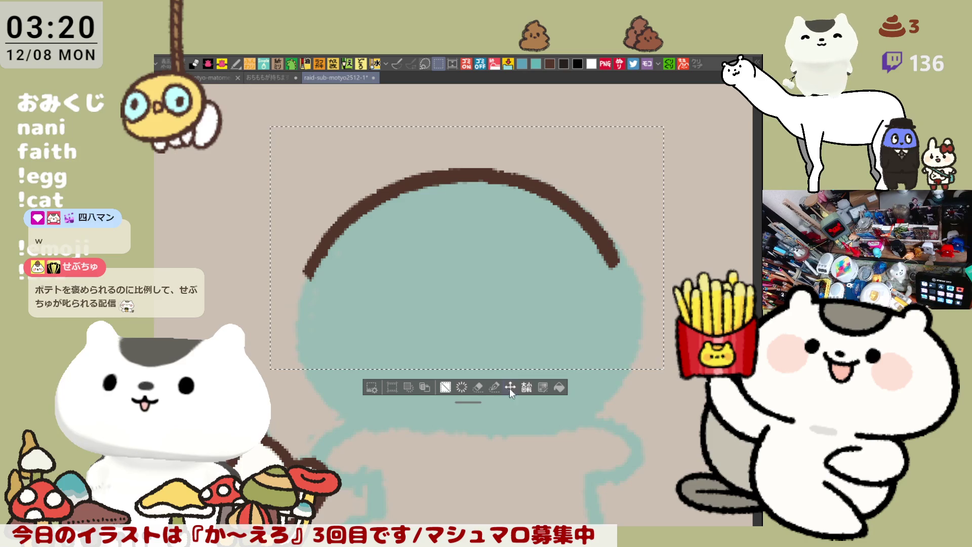
click(510, 387)
drag(519, 302, 525, 301)
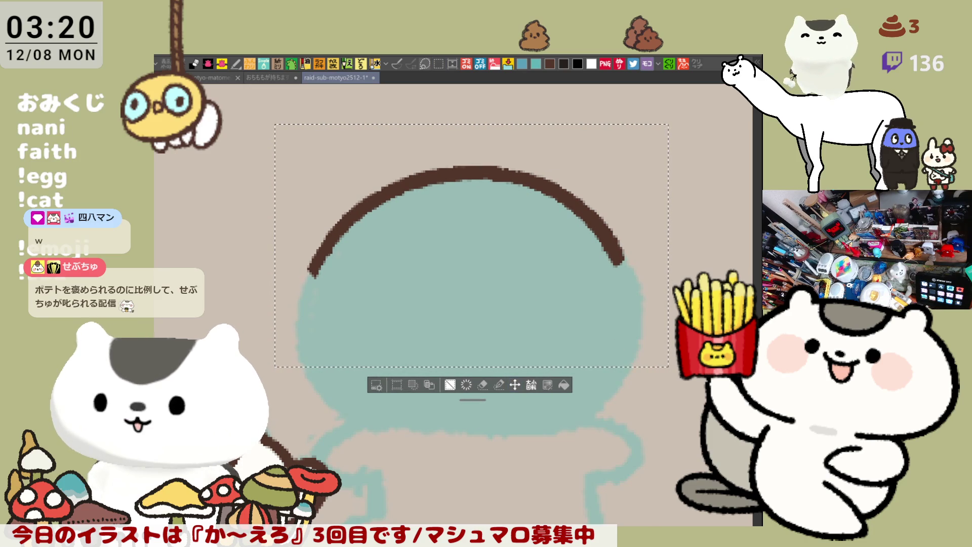
Deselect the arc and trace the brown outline down the head's left and lower-left side
key(ctrl+d)
drag(469, 386, 470, 301)
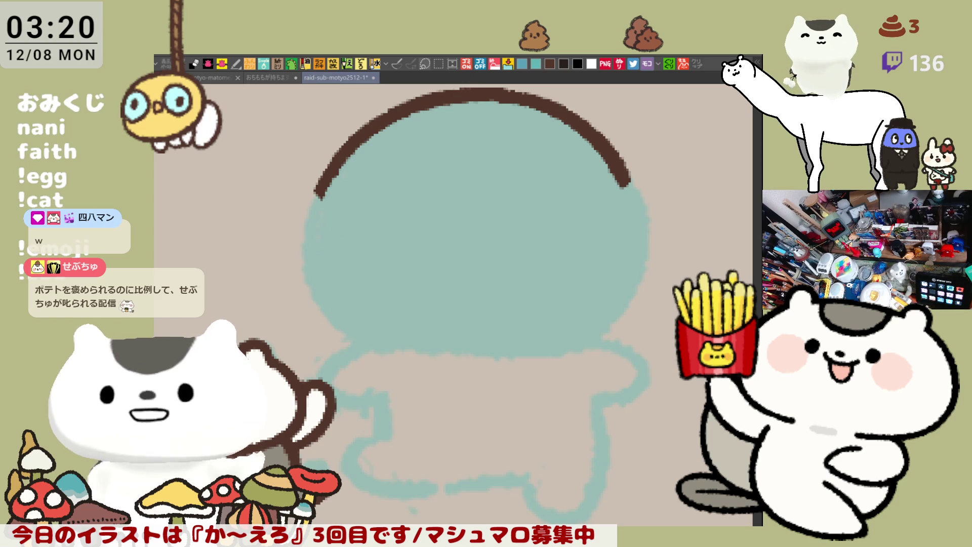
drag(322, 177, 314, 234)
key(ctrl+z)
drag(322, 162, 314, 232)
key(ctrl+z)
mouse_move(320, 172)
mouse_down()
mouse_move(315, 218)
mouse_move(355, 330)
mouse_up()
key(ctrl+z)
drag(314, 224, 374, 337)
mouse_move(358, 234)
mouse_down()
mouse_move(386, 234)
mouse_move(383, 258)
mouse_up()
key(ctrl+z)
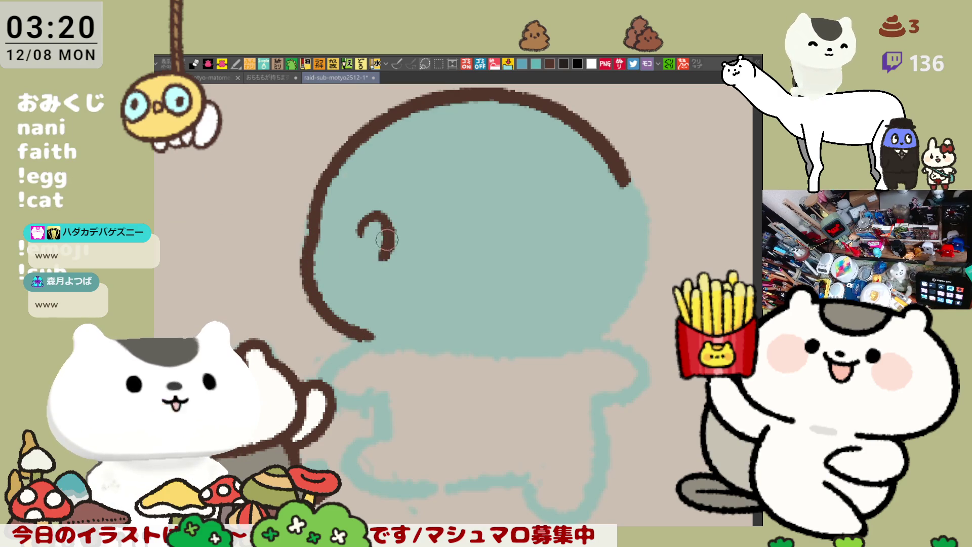
key(ctrl+z)
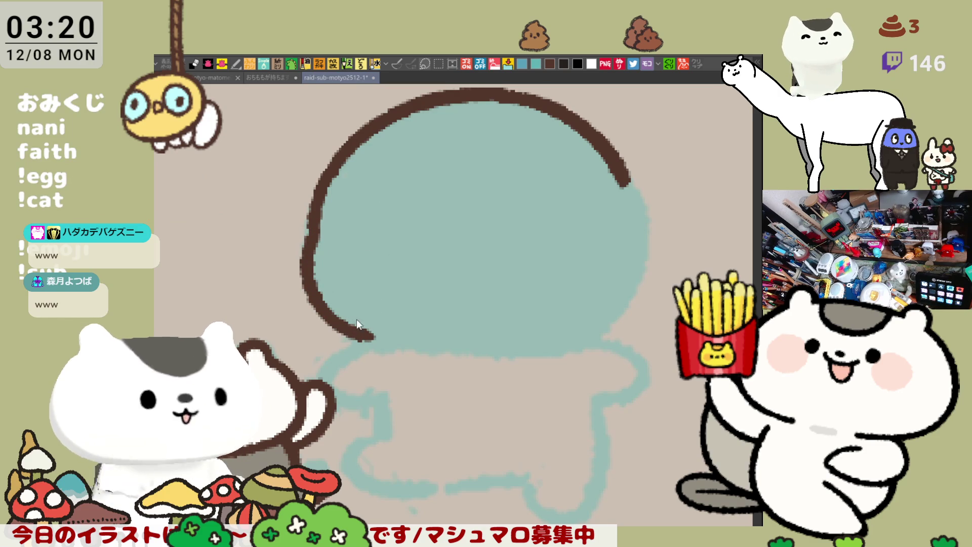
Extend the outline along the head's bottom, then mirror the view and trace the other side
drag(345, 329, 415, 349)
key(ctrl+z)
drag(344, 329, 409, 348)
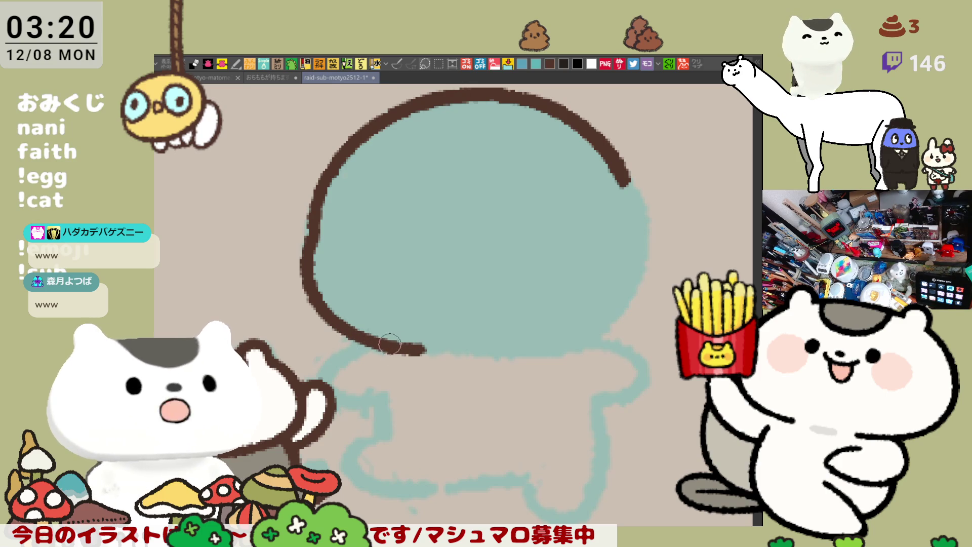
mouse_move(403, 354)
mouse_down()
mouse_move(471, 347)
mouse_move(458, 350)
mouse_up()
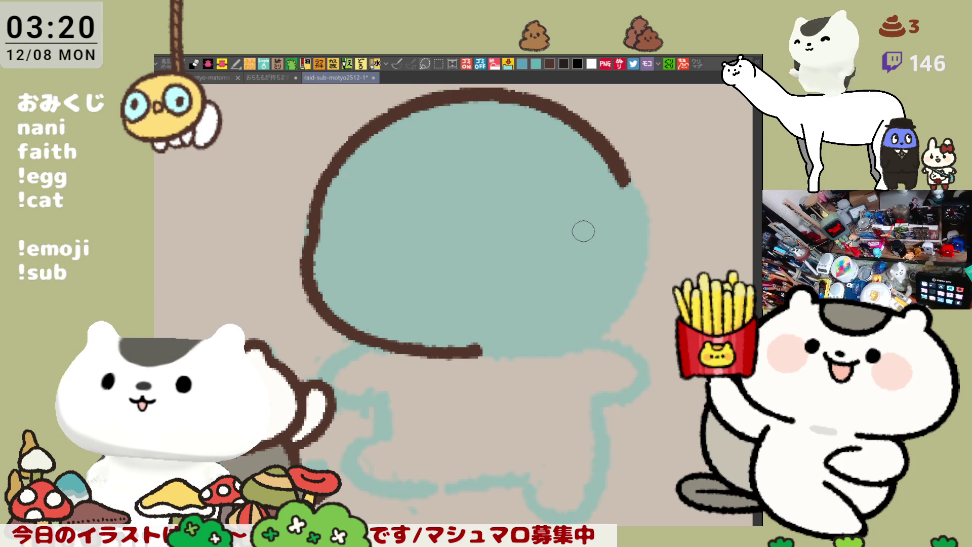
key(h)
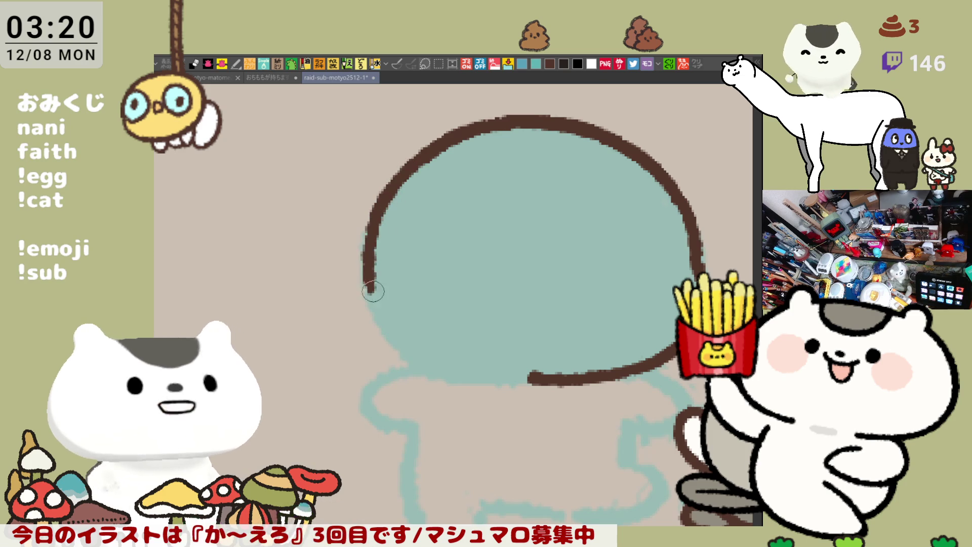
drag(405, 173, 405, 284)
Redraw the head's left side and lower-left curve, ending in a tapered stroke
key(ctrl+z)
drag(405, 173, 405, 285)
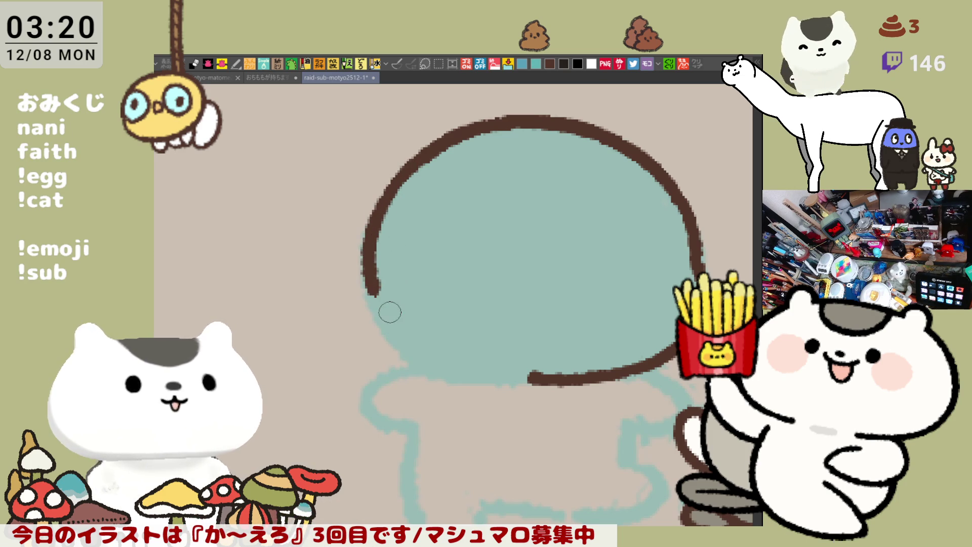
key(h)
key(h)
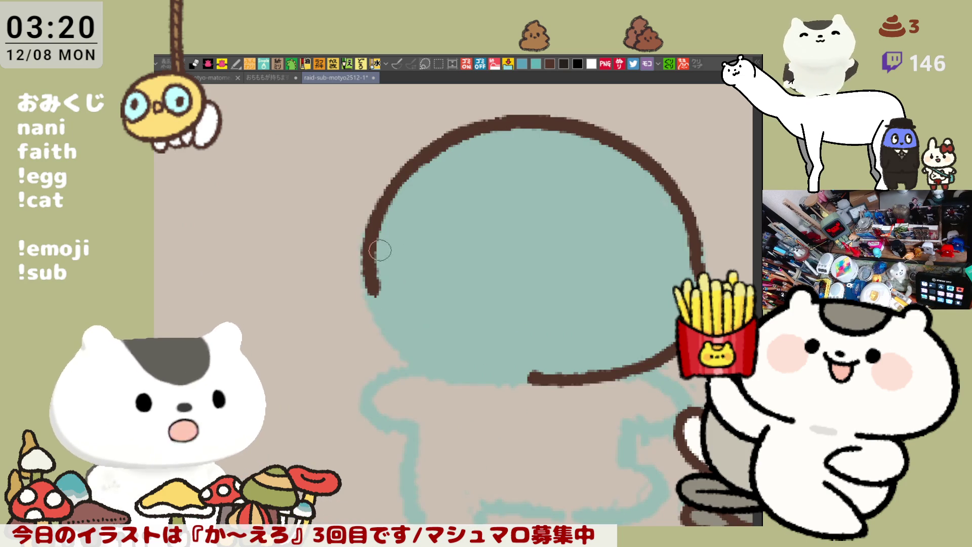
drag(377, 286, 425, 359)
key(ctrl+z)
drag(374, 288, 420, 361)
key(ctrl+z)
mouse_move(380, 265)
mouse_down()
mouse_move(397, 347)
mouse_move(425, 352)
mouse_up()
key(ctrl+z)
drag(370, 223, 419, 358)
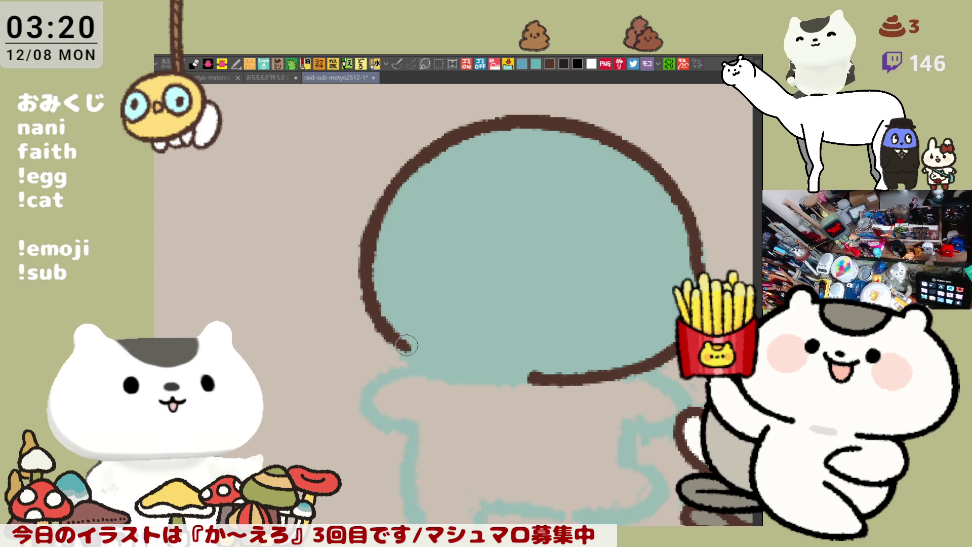
key(ctrl+z)
mouse_move(374, 264)
mouse_down()
mouse_move(377, 317)
mouse_move(409, 360)
mouse_up()
key(ctrl+z)
drag(373, 266, 409, 359)
key(ctrl+z)
drag(365, 277, 397, 325)
key(ctrl+z)
drag(371, 253, 390, 321)
key(ctrl+z)
drag(370, 270, 402, 349)
key(ctrl+z)
drag(371, 276, 415, 361)
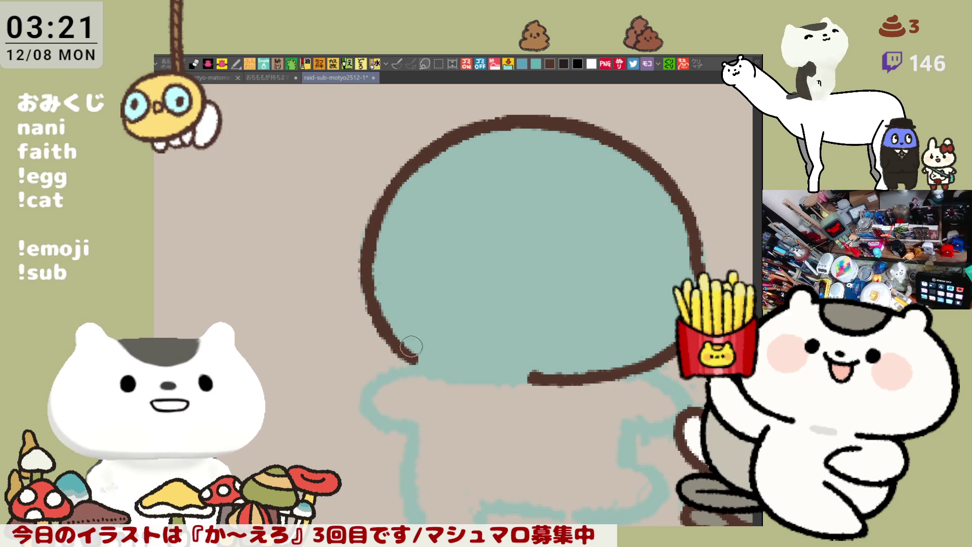
key(ctrl+z)
drag(374, 283, 417, 359)
key(ctrl+z)
drag(373, 294, 416, 356)
Extend the bottom outline rightward, closing the gap and smoothing the line
drag(374, 314, 426, 363)
key(ctrl+z)
drag(375, 319, 443, 366)
key(ctrl+z)
mouse_move(377, 317)
mouse_down()
mouse_move(403, 343)
mouse_move(448, 362)
mouse_up()
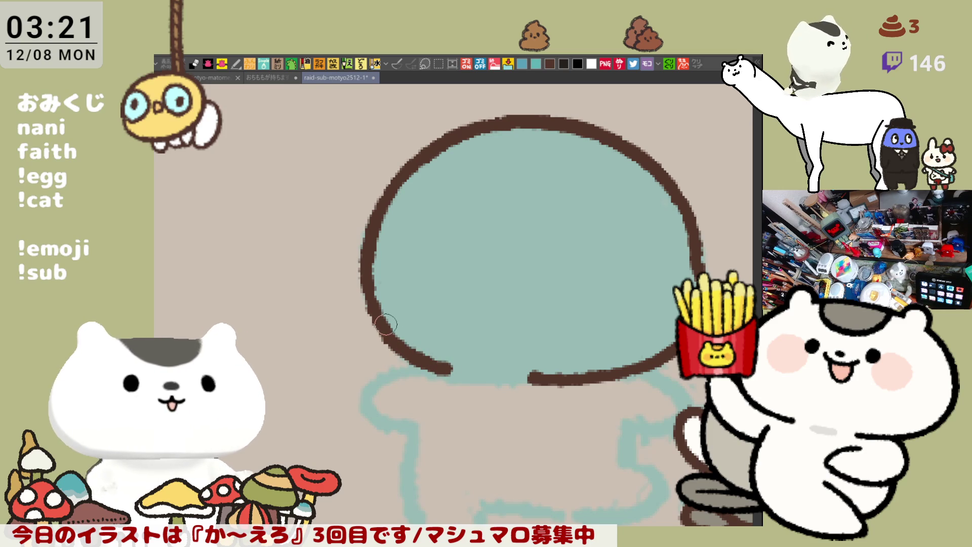
drag(468, 373, 496, 376)
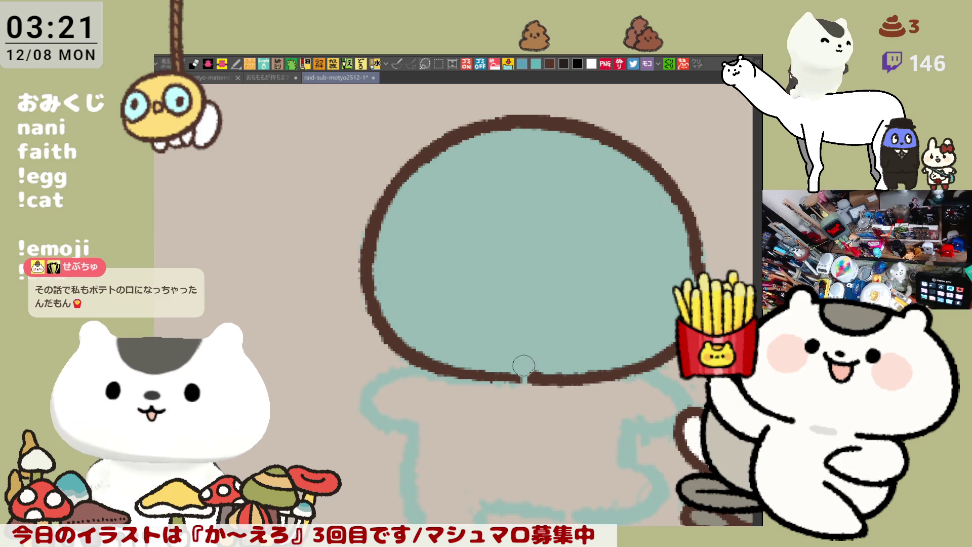
drag(514, 378, 529, 379)
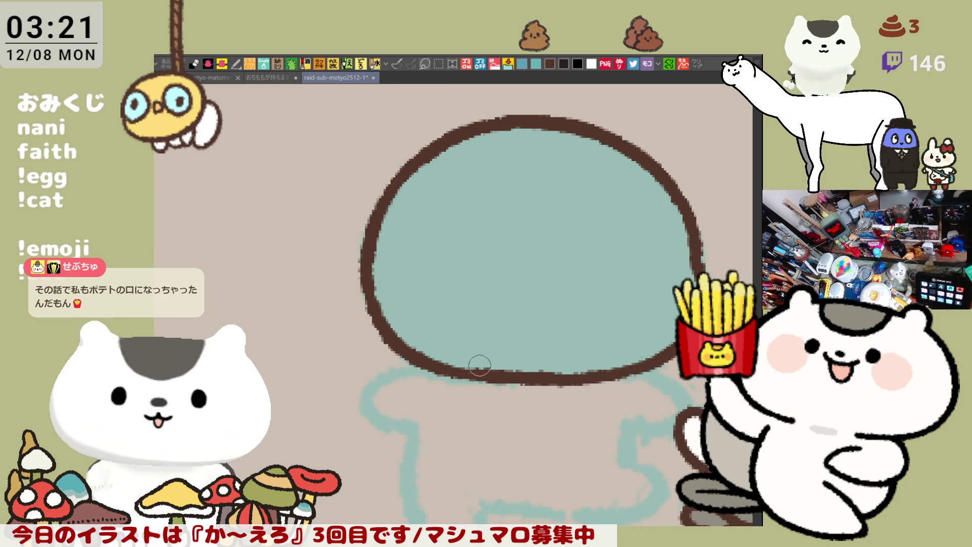
drag(466, 384, 535, 376)
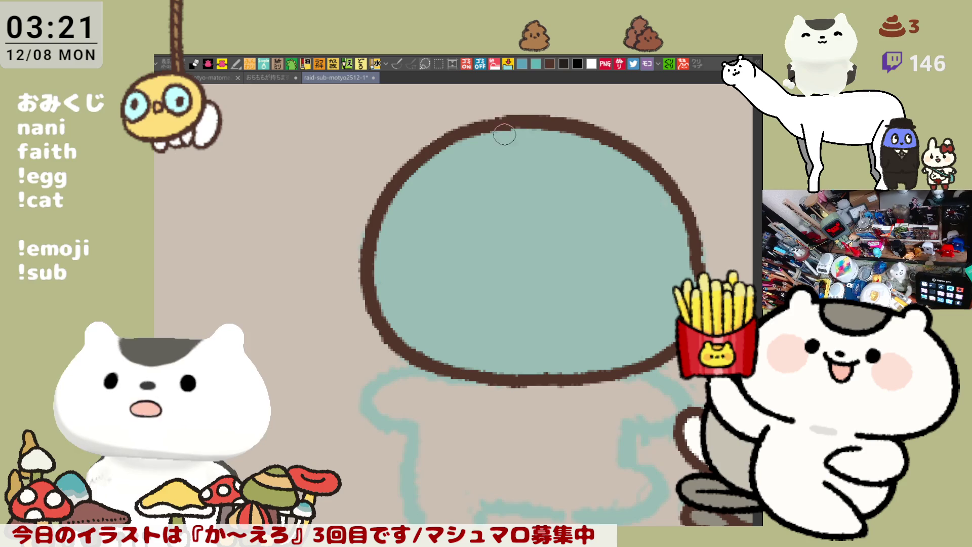
Retrace the upper-left and top of the head outline
drag(418, 160, 431, 148)
drag(488, 128, 510, 122)
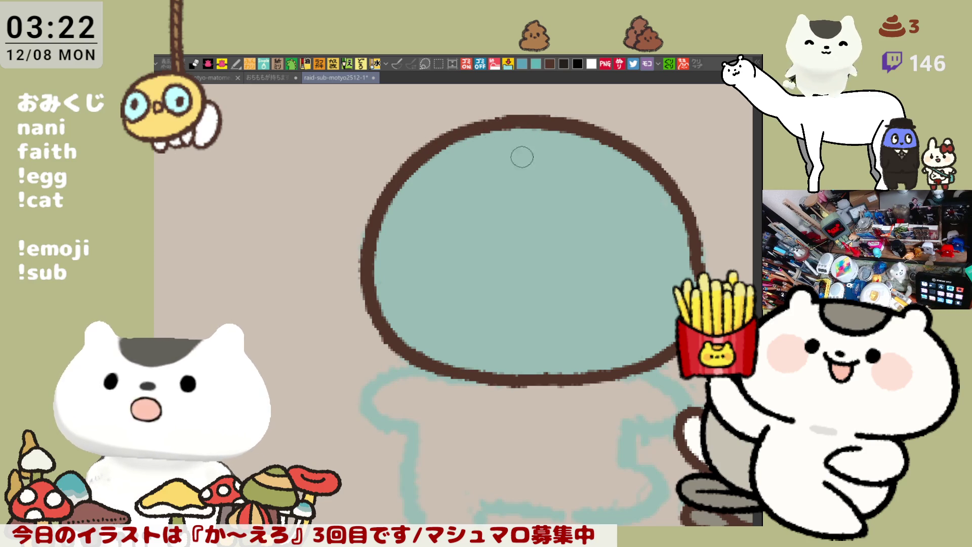
drag(521, 144, 449, 112)
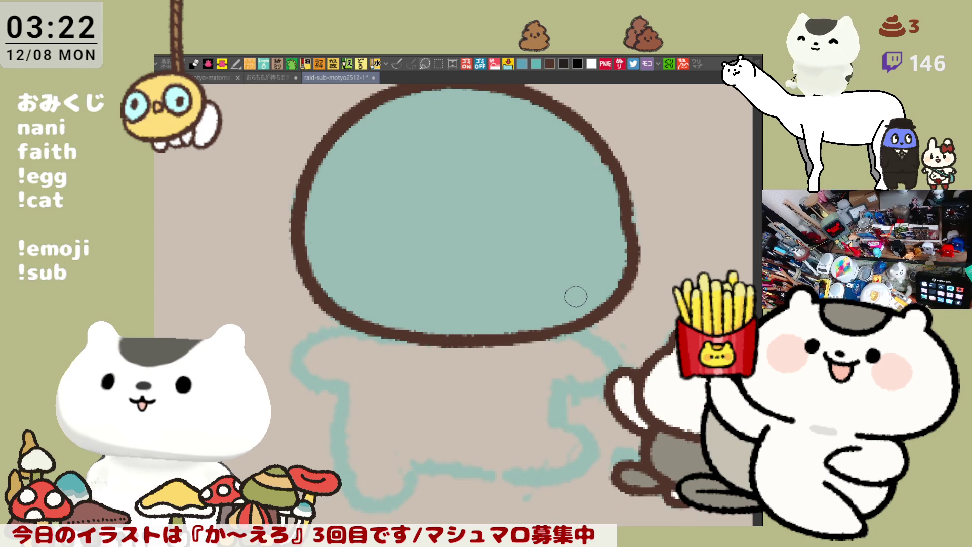
key(-)
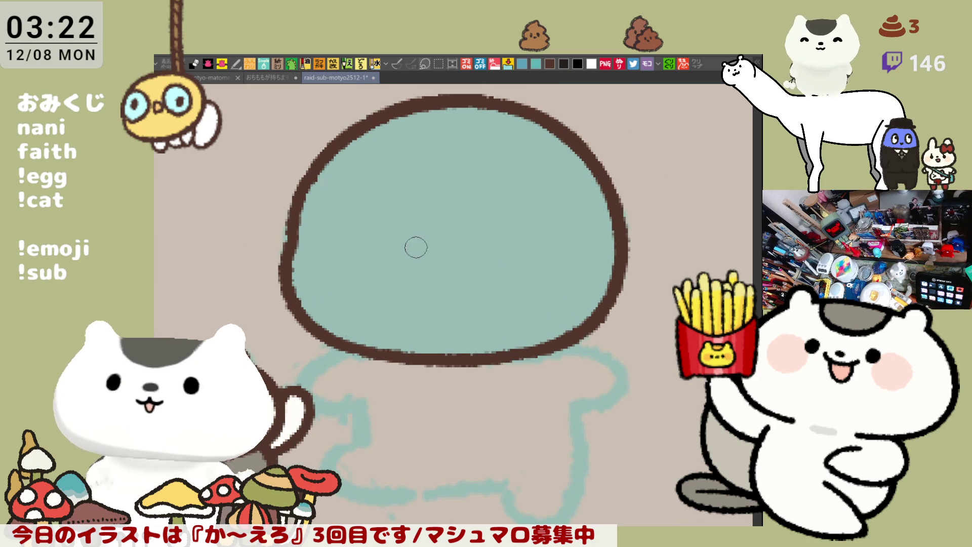
mouse_move(338, 254)
mouse_down()
mouse_move(343, 233)
mouse_move(367, 271)
mouse_move(345, 286)
mouse_up()
key(ctrl+z)
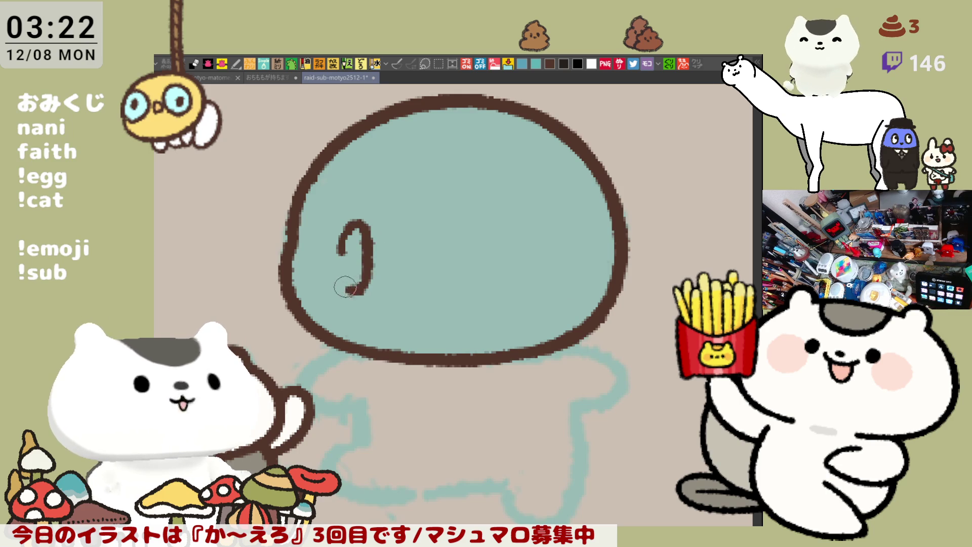
key(ctrl+z)
mouse_move(327, 226)
mouse_down()
mouse_move(340, 283)
mouse_move(365, 258)
mouse_up()
key(ctrl+z)
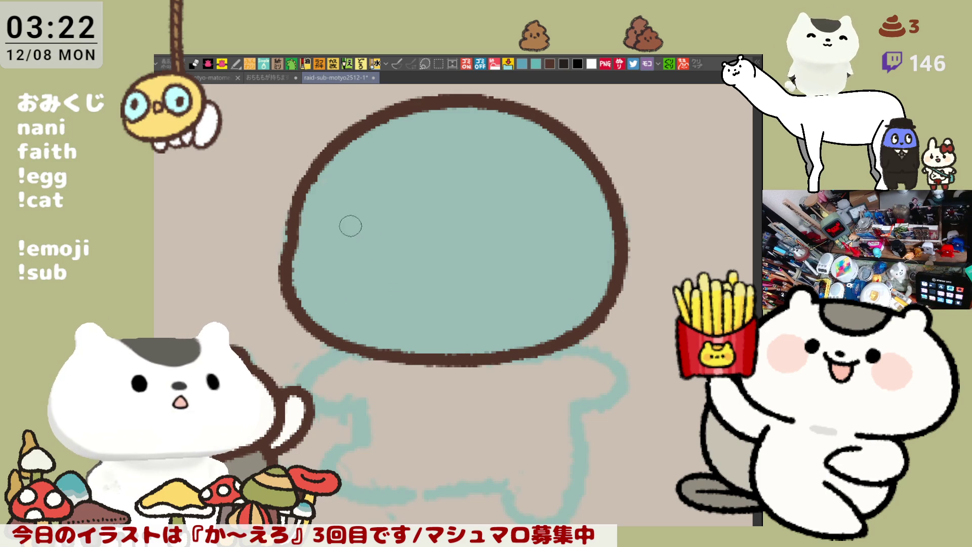
mouse_move(350, 213)
mouse_down()
mouse_move(319, 254)
mouse_move(332, 284)
mouse_up()
key(ctrl+z)
mouse_move(354, 236)
mouse_down()
mouse_move(338, 292)
mouse_move(356, 292)
mouse_up()
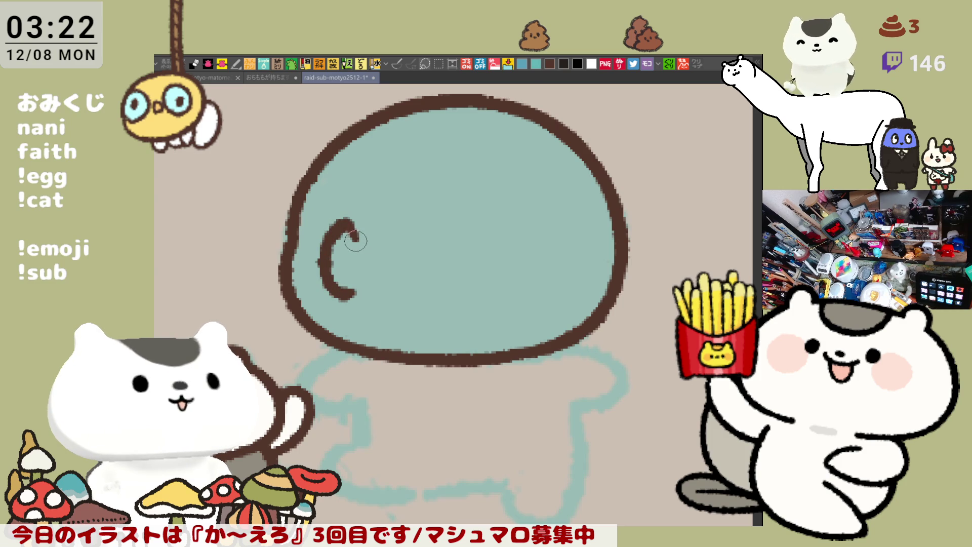
key(ctrl+z)
mouse_move(355, 215)
mouse_down()
mouse_move(330, 265)
mouse_move(349, 281)
mouse_up()
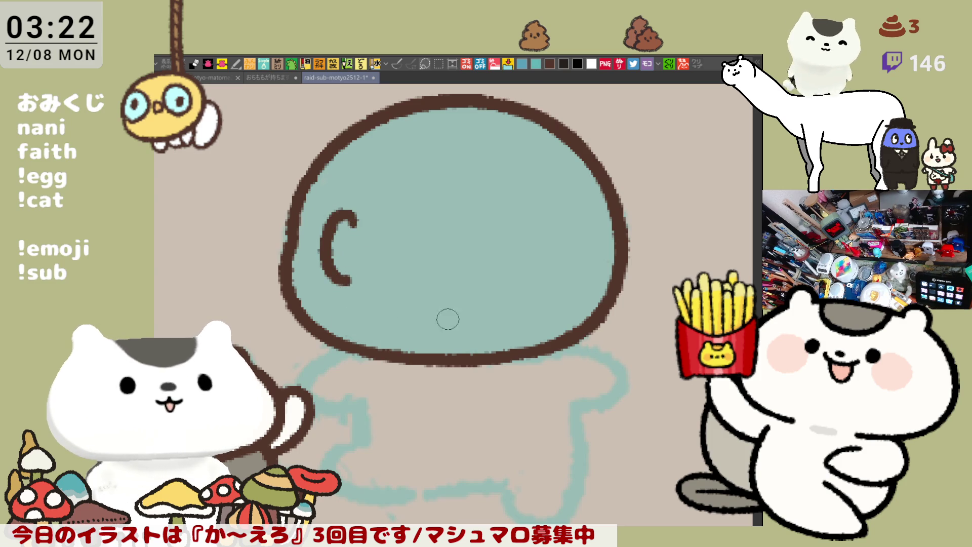
key(ctrl+z)
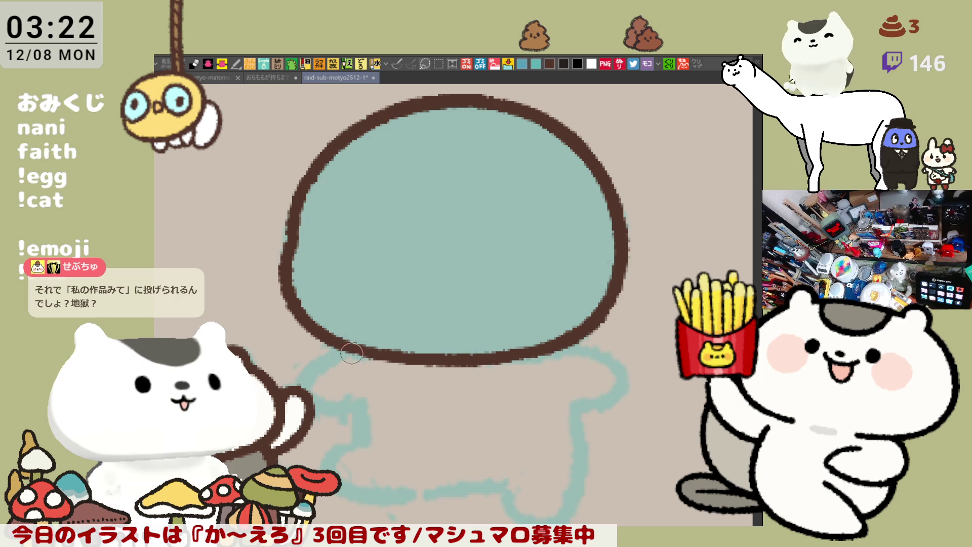
drag(351, 345, 357, 414)
key(ctrl+z)
mouse_move(349, 346)
mouse_down()
mouse_move(312, 394)
mouse_move(359, 414)
mouse_move(295, 393)
mouse_move(358, 415)
mouse_move(332, 357)
mouse_move(361, 404)
mouse_up()
Remove the stray curves and draw the left arm line with a short end stroke
key(ctrl+z)
key(ctrl+z)
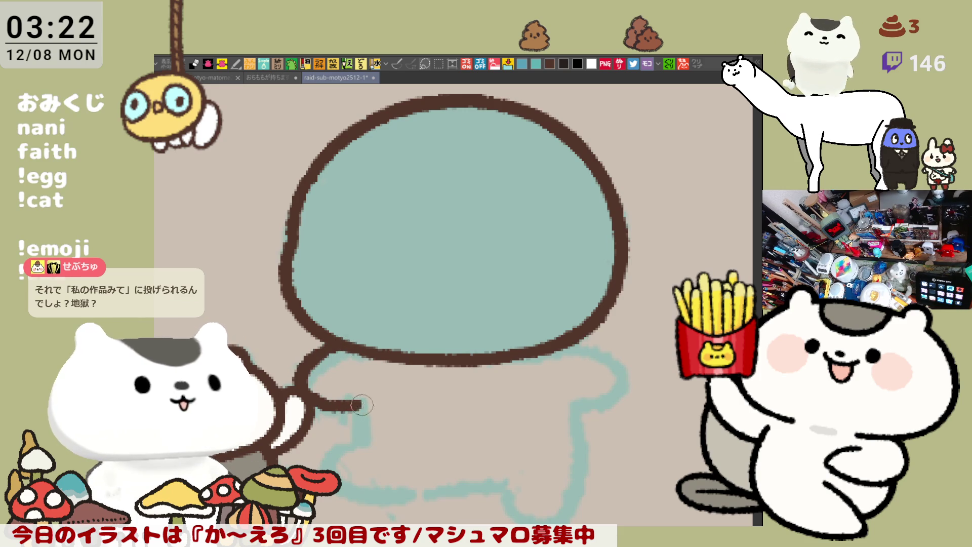
key(ctrl+z)
mouse_move(351, 338)
mouse_down()
mouse_move(302, 395)
mouse_move(358, 401)
mouse_move(364, 437)
mouse_up()
key(ctrl+z)
mouse_move(361, 399)
mouse_down()
mouse_move(364, 436)
mouse_move(360, 377)
mouse_up()
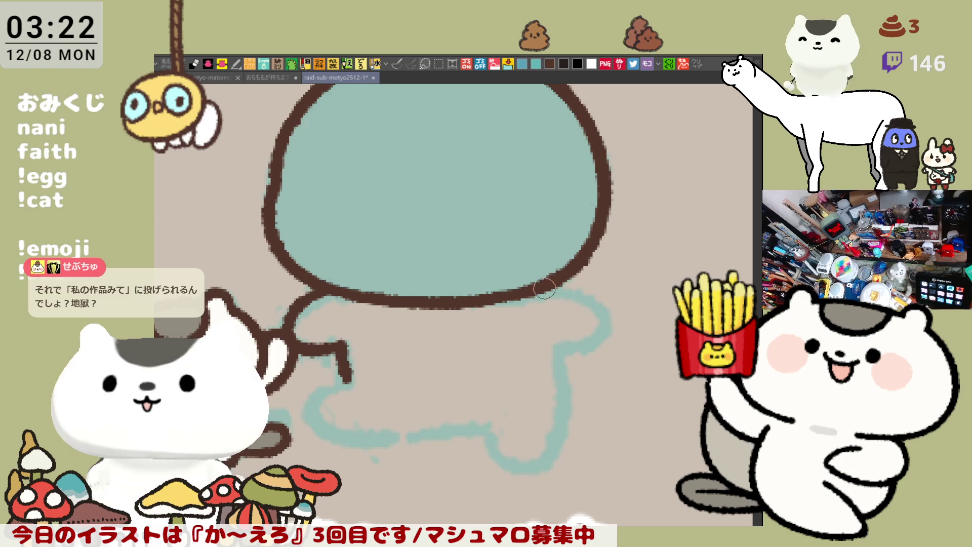
Draw the curled arm on the other side in a flipped view, then zoom out
key(h)
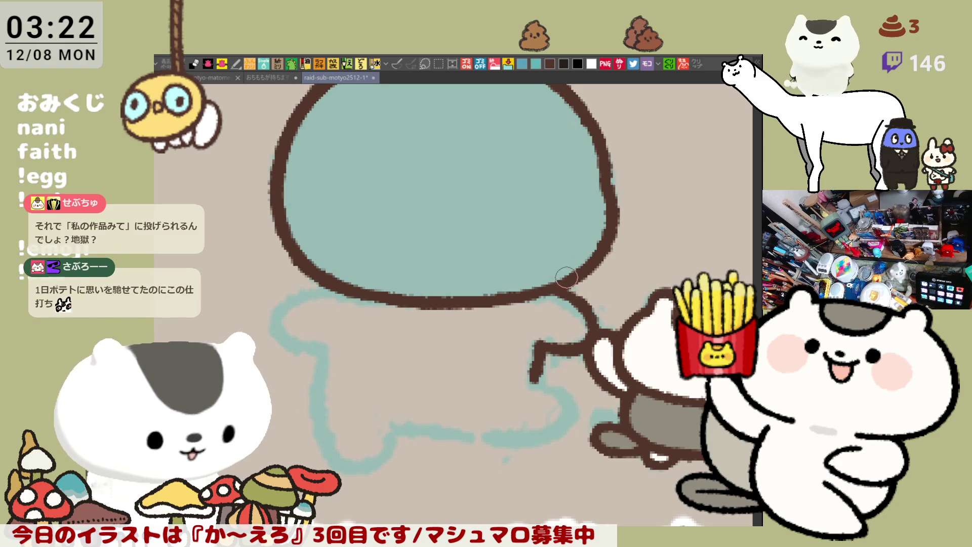
drag(317, 280, 327, 345)
key(ctrl+z)
mouse_move(311, 280)
mouse_down()
mouse_move(278, 331)
mouse_move(328, 343)
mouse_up()
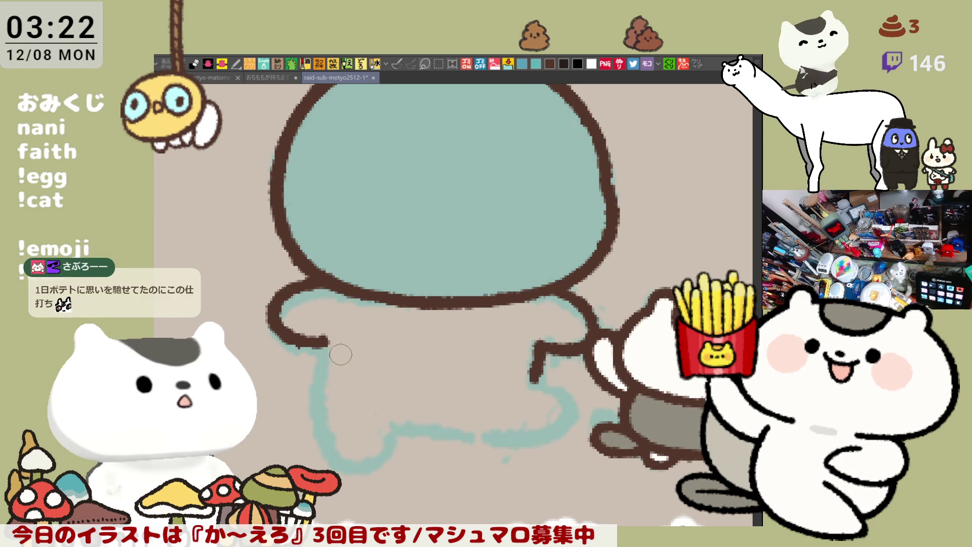
key(h)
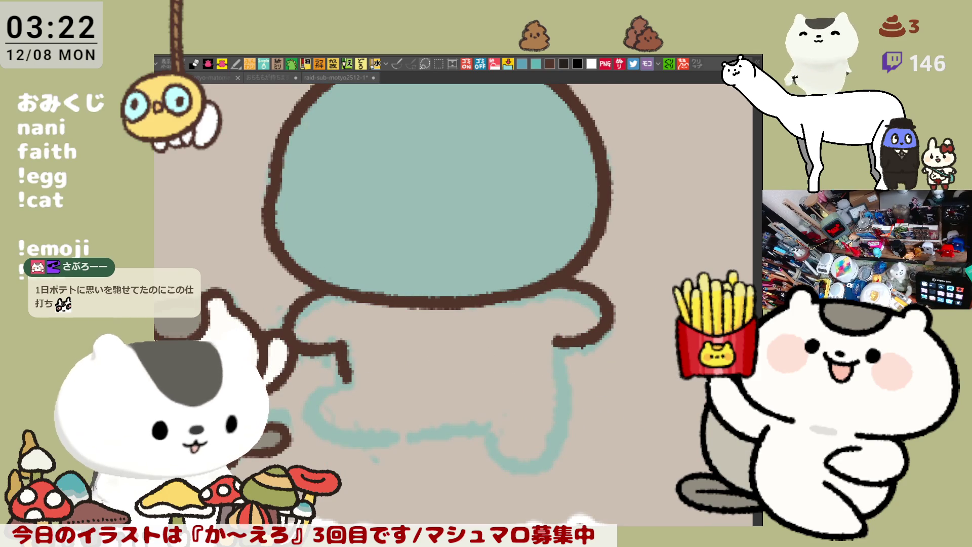
click(451, 330)
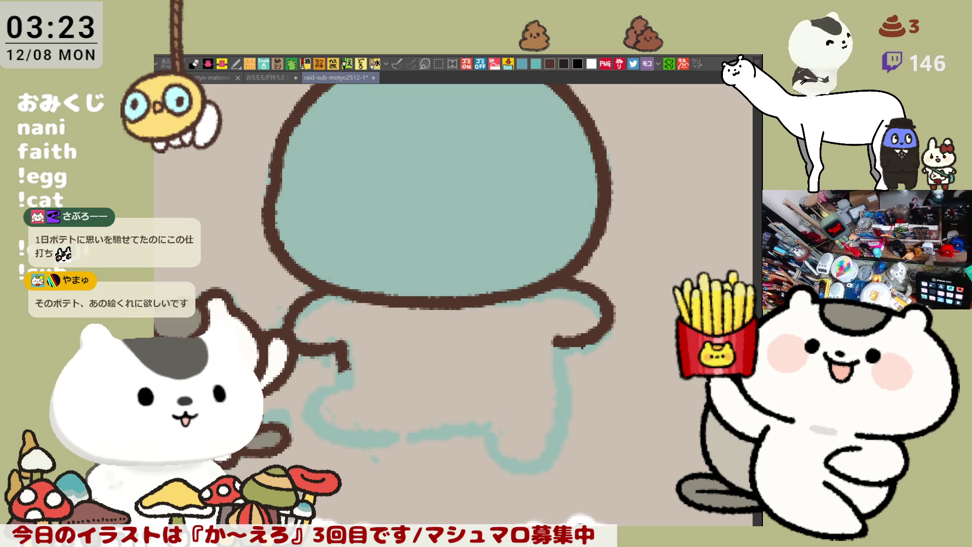
key(ctrl+0)
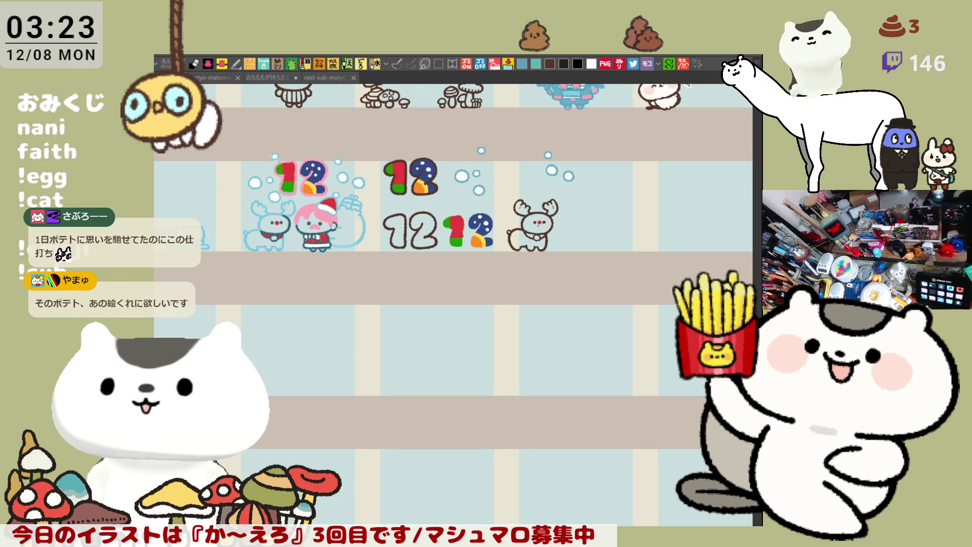
Save the 2505 sheet and close the new fries canvas without saving
click(215, 78)
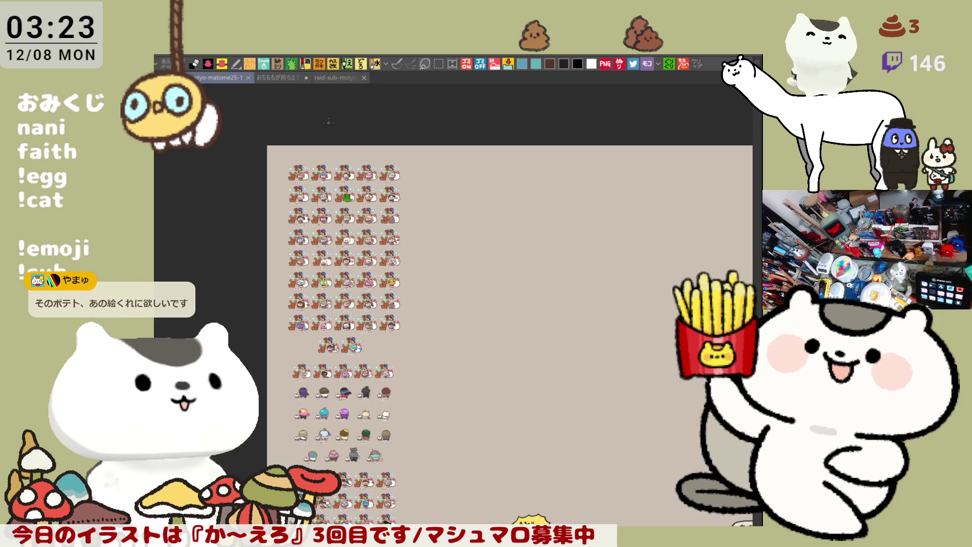
click(266, 77)
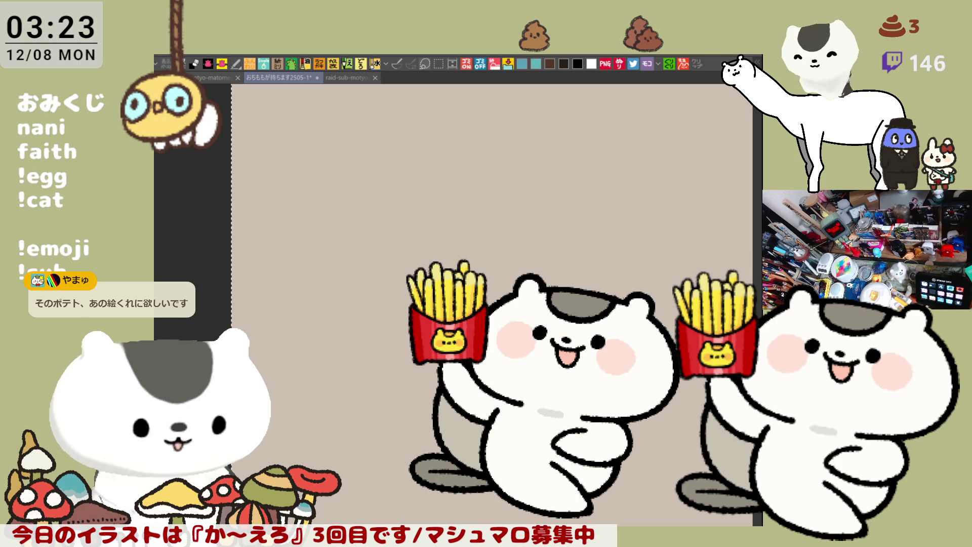
key(ctrl+s)
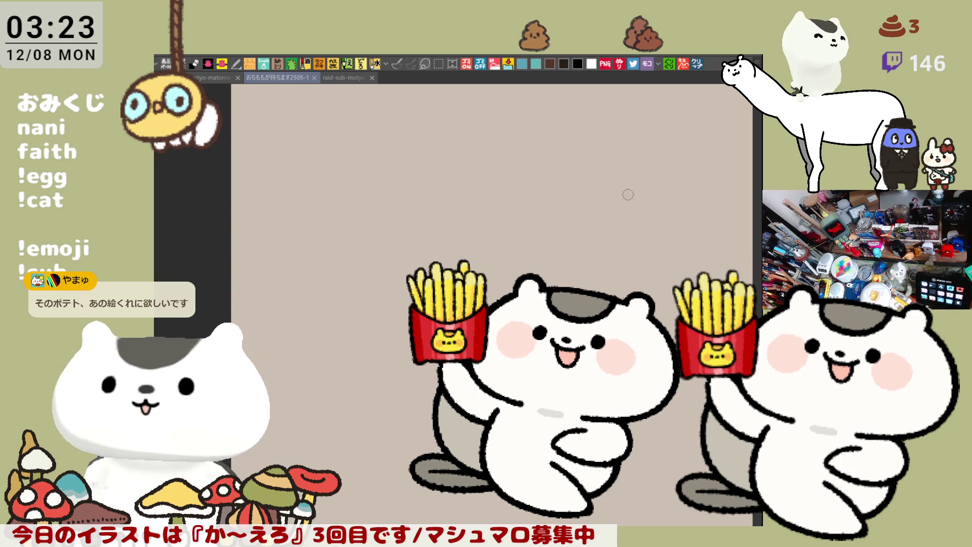
click(692, 66)
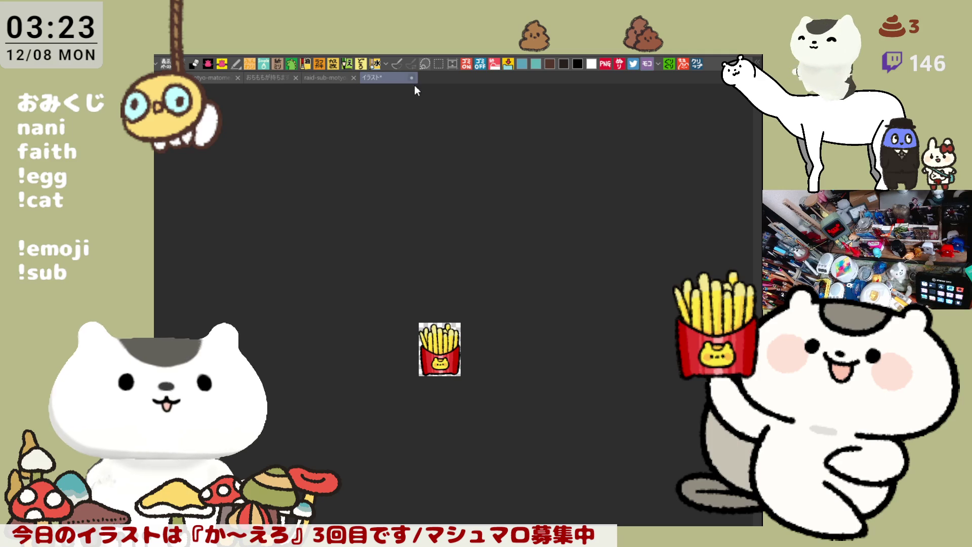
key(ctrl+w)
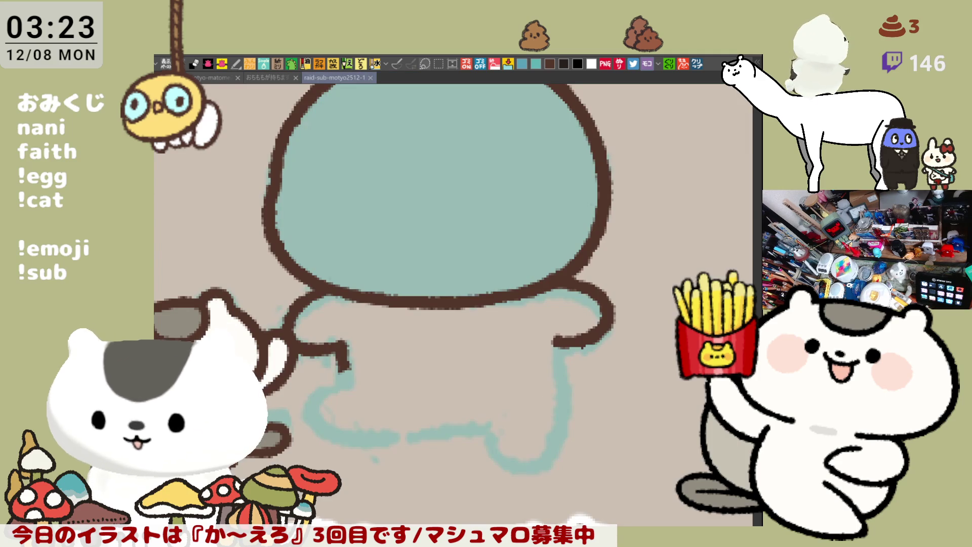
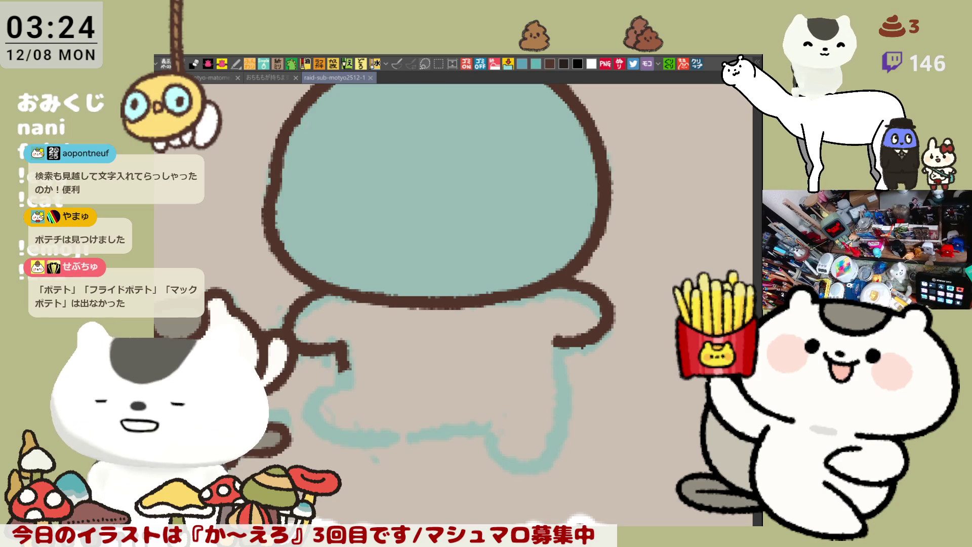
Handwrite a test word on an empty canvas area and sketch a frame around it
mouse_move(607, 339)
mouse_down()
mouse_move(499, 239)
mouse_move(403, 254)
mouse_up()
mouse_move(378, 167)
mouse_down()
mouse_move(384, 208)
mouse_move(448, 219)
mouse_move(465, 194)
mouse_up()
mouse_move(465, 205)
mouse_down()
mouse_move(465, 216)
mouse_move(502, 206)
mouse_move(489, 225)
mouse_up()
drag(534, 195, 556, 219)
mouse_move(557, 183)
mouse_down()
mouse_move(582, 182)
mouse_move(596, 218)
mouse_up()
mouse_move(597, 288)
mouse_down()
mouse_move(556, 296)
mouse_move(554, 306)
mouse_up()
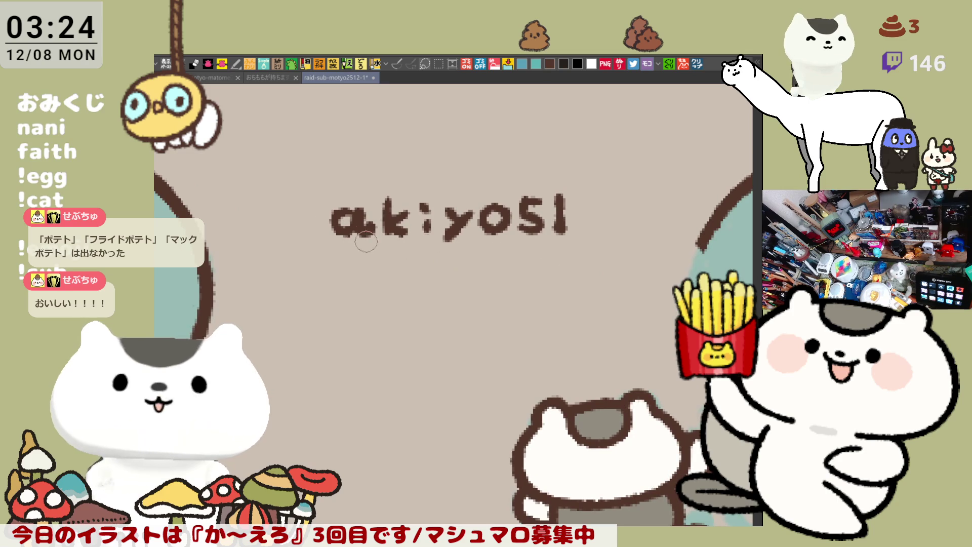
mouse_move(321, 248)
mouse_down()
mouse_move(415, 178)
mouse_move(526, 180)
mouse_up()
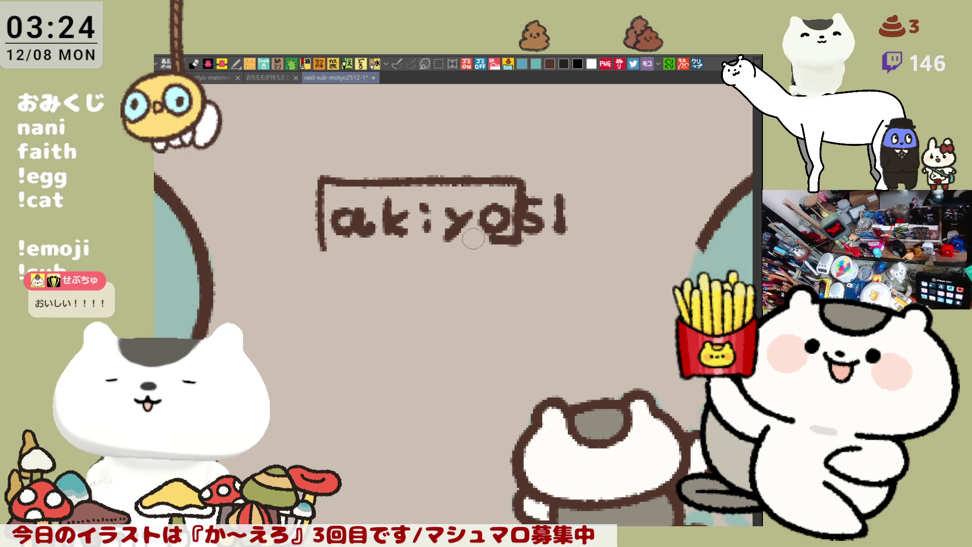
key(ctrl+z)
mouse_move(320, 255)
mouse_down()
mouse_move(310, 196)
mouse_move(596, 213)
mouse_move(306, 259)
mouse_up()
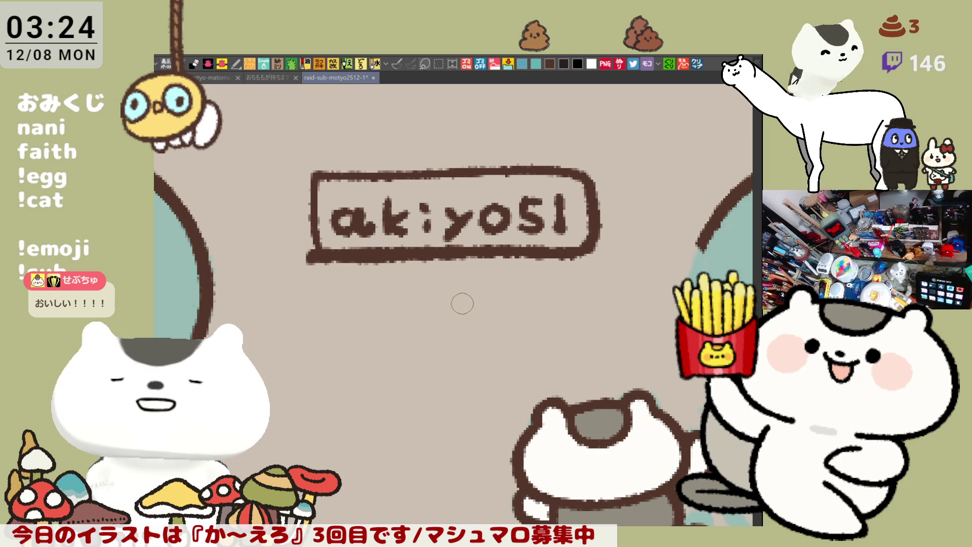
Erase the test lettering with a rectangular selection and Delete, then deselect
key(m)
drag(661, 332, 285, 105)
key(Delete)
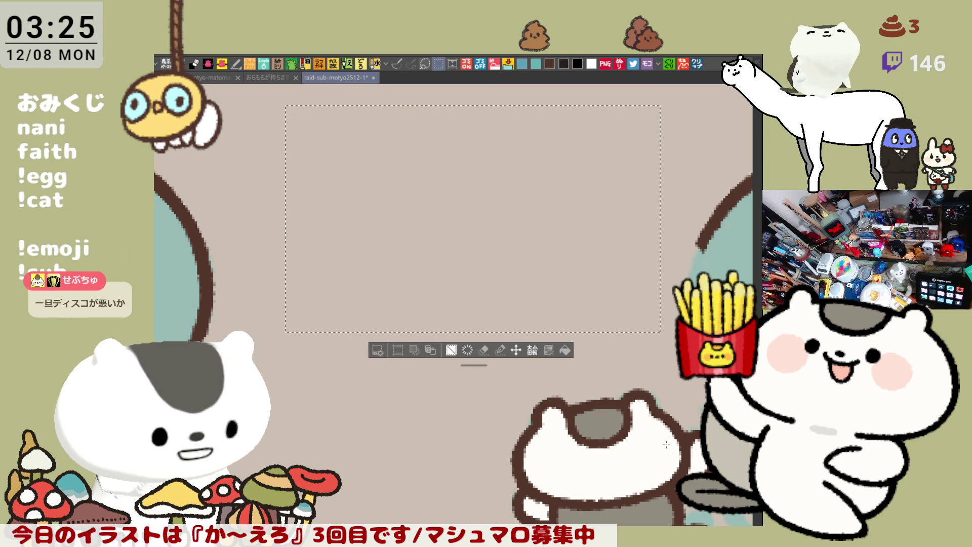
key(ctrl+d)
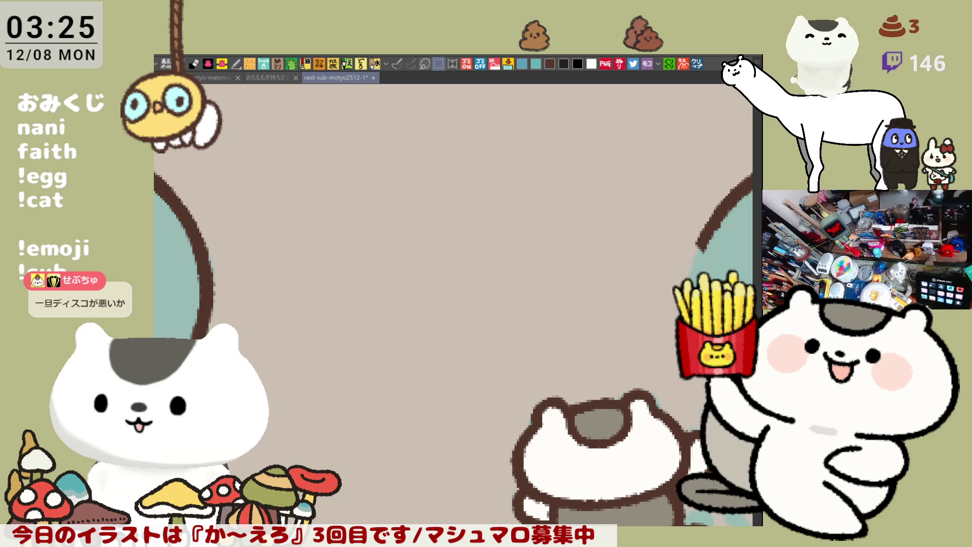
Outline the character's outstretched arm in brown, redrawing the diagonal stroke until it fits
mouse_move(529, 328)
mouse_down()
mouse_move(408, 358)
mouse_move(417, 383)
mouse_move(382, 358)
mouse_move(594, 345)
mouse_up()
drag(430, 354, 430, 385)
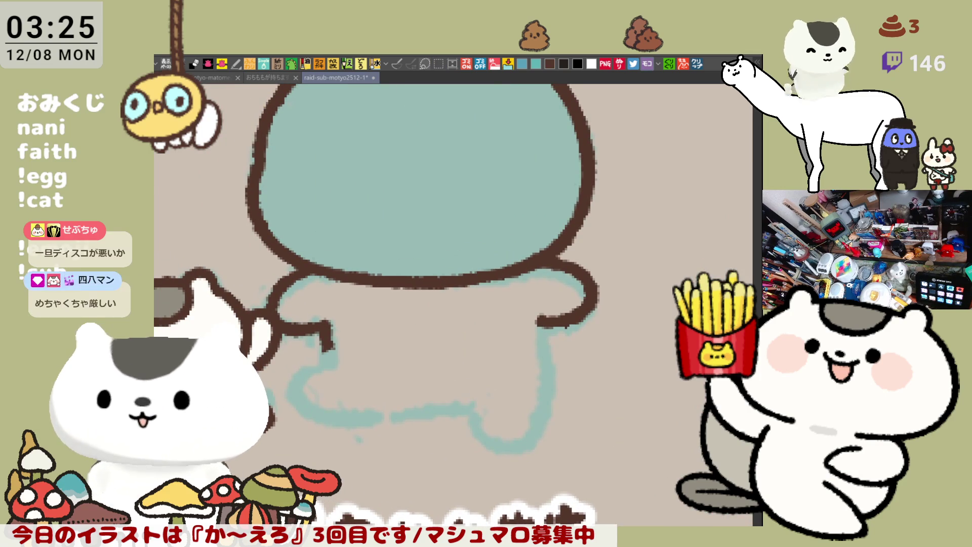
mouse_move(533, 336)
mouse_down()
mouse_move(495, 355)
mouse_move(508, 382)
mouse_up()
key(ctrl+z)
mouse_move(338, 353)
mouse_down()
mouse_move(292, 356)
mouse_move(455, 291)
mouse_up()
key(ctrl+z)
drag(296, 358, 480, 281)
key(ctrl+z)
key(ctrl+z)
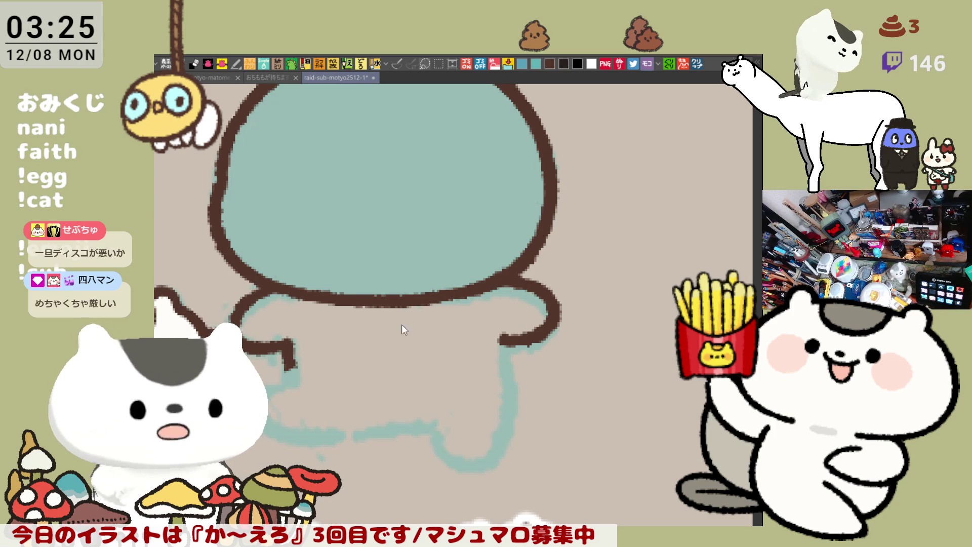
drag(289, 357, 463, 288)
key(ctrl+z)
mouse_move(294, 364)
mouse_down()
mouse_move(390, 334)
mouse_move(464, 283)
mouse_up()
key(ctrl+z)
mouse_move(293, 360)
mouse_down()
mouse_move(483, 284)
mouse_move(506, 370)
mouse_up()
key(ctrl+z)
Draw the body's right side and bottom curve in brown, joining them into one outline
drag(489, 289, 504, 369)
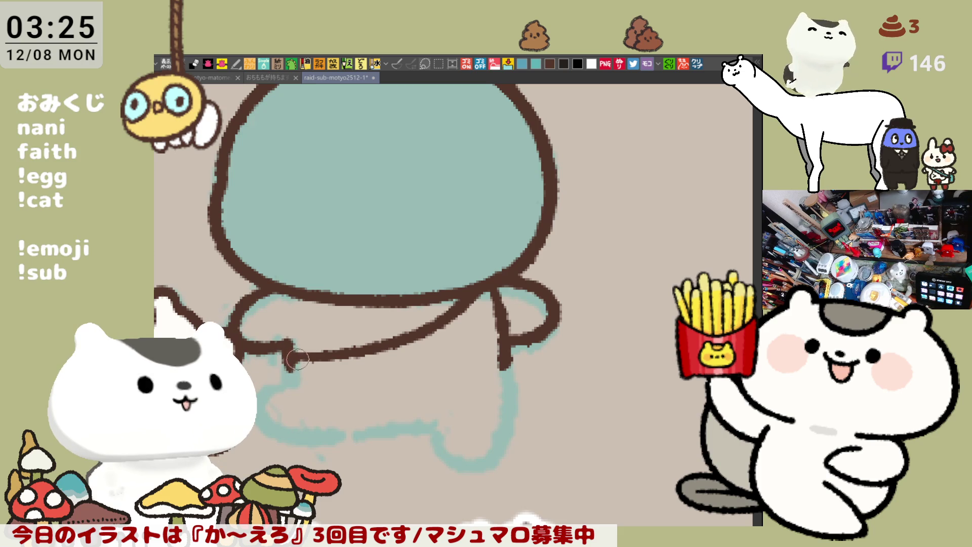
key(ctrl+z)
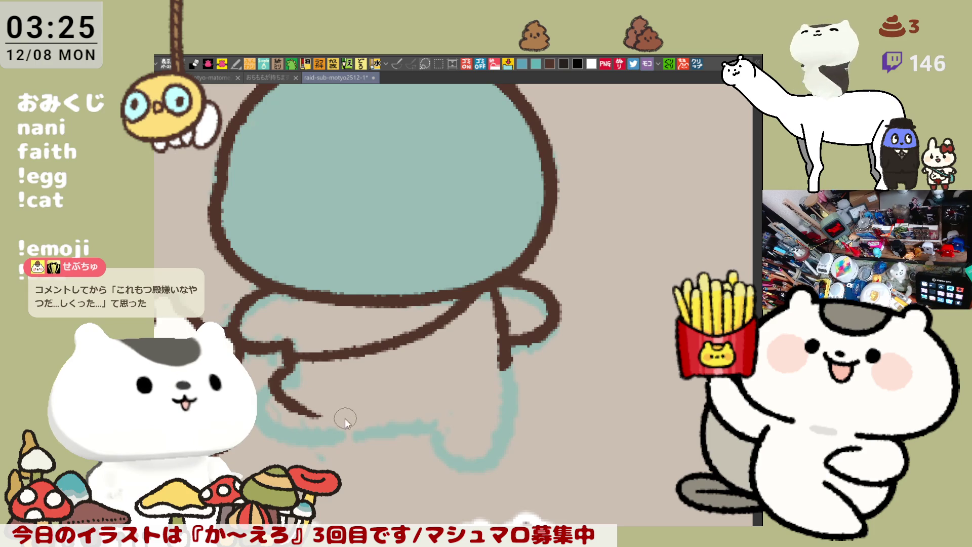
drag(289, 401, 485, 412)
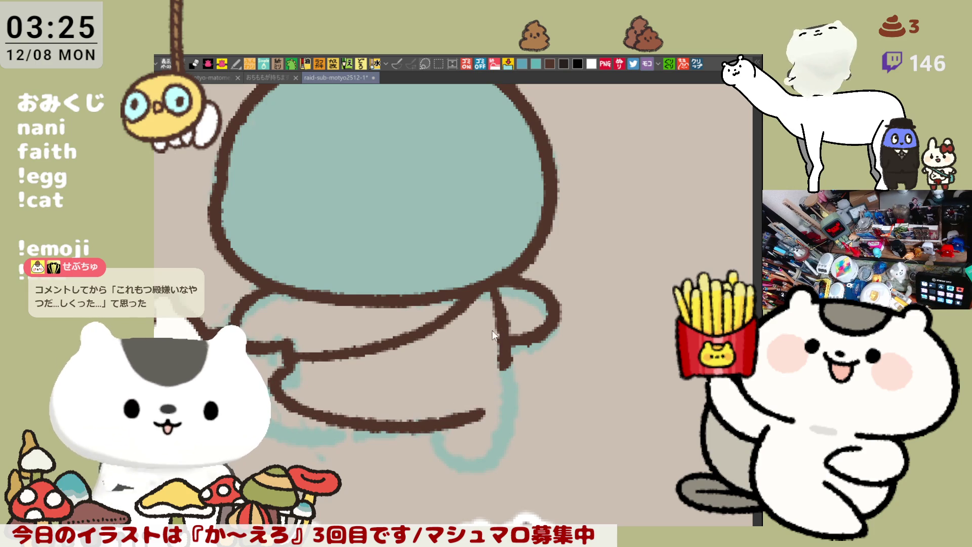
drag(503, 342, 508, 375)
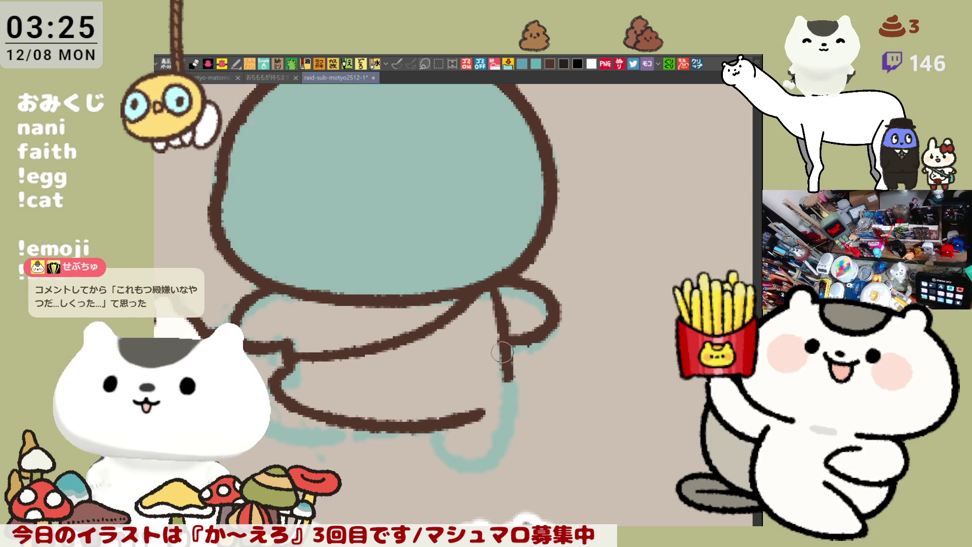
drag(501, 337, 511, 386)
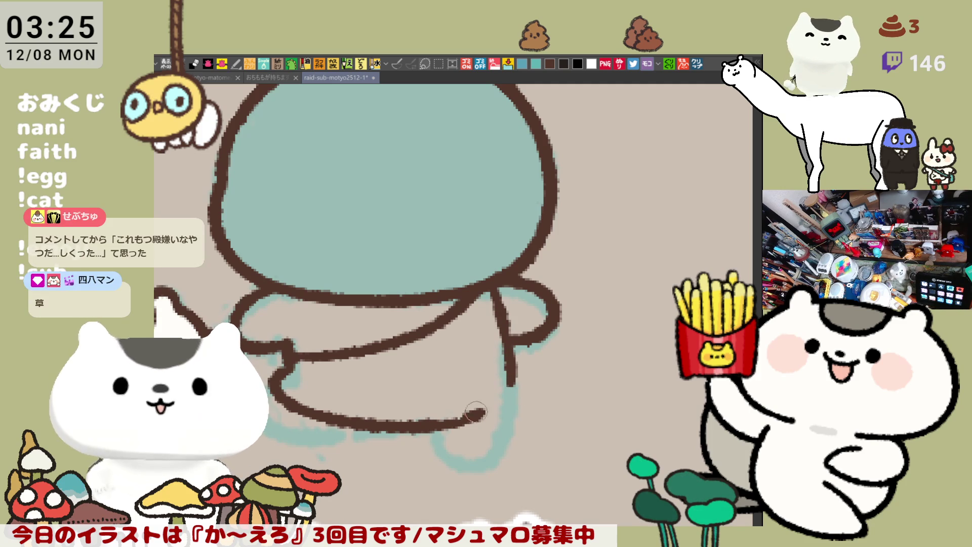
drag(431, 427, 506, 411)
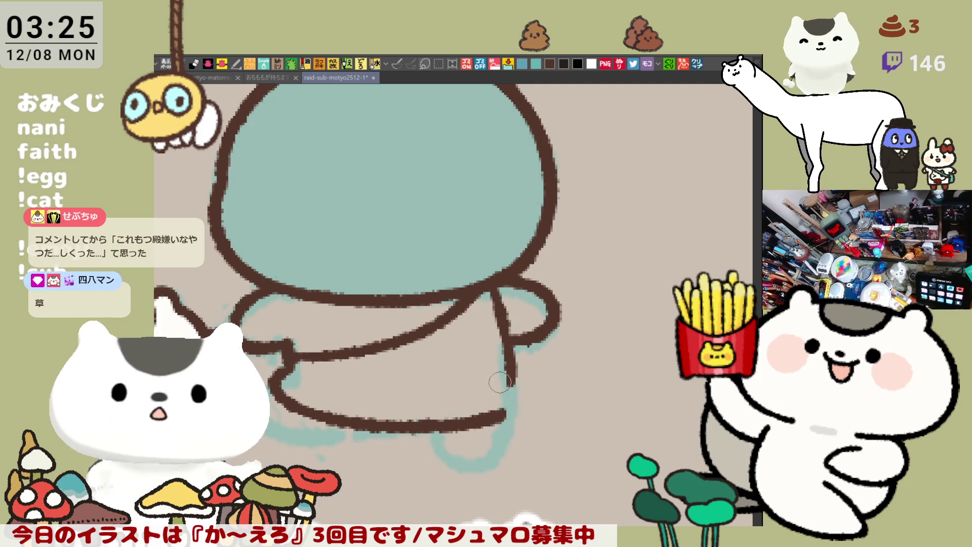
drag(516, 379, 503, 423)
key(ctrl+z)
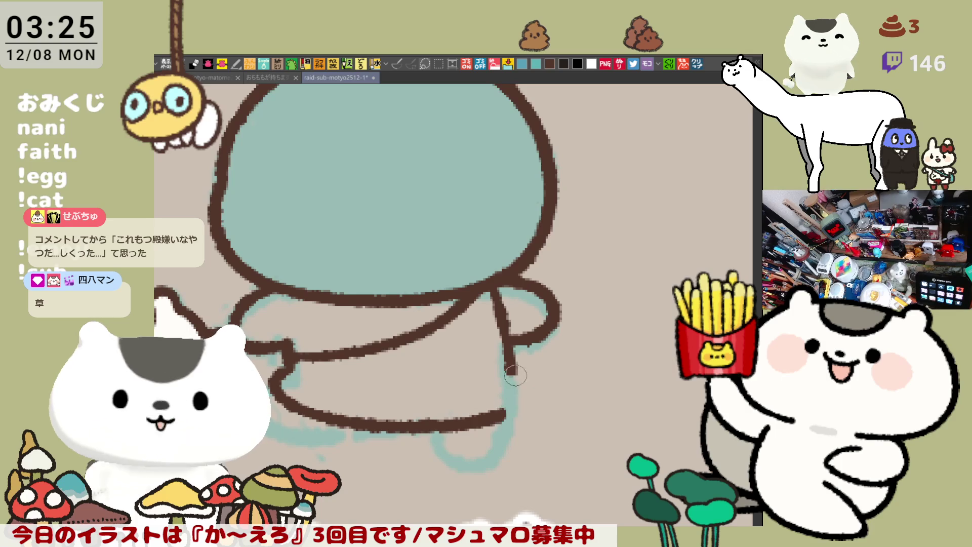
drag(516, 372, 502, 411)
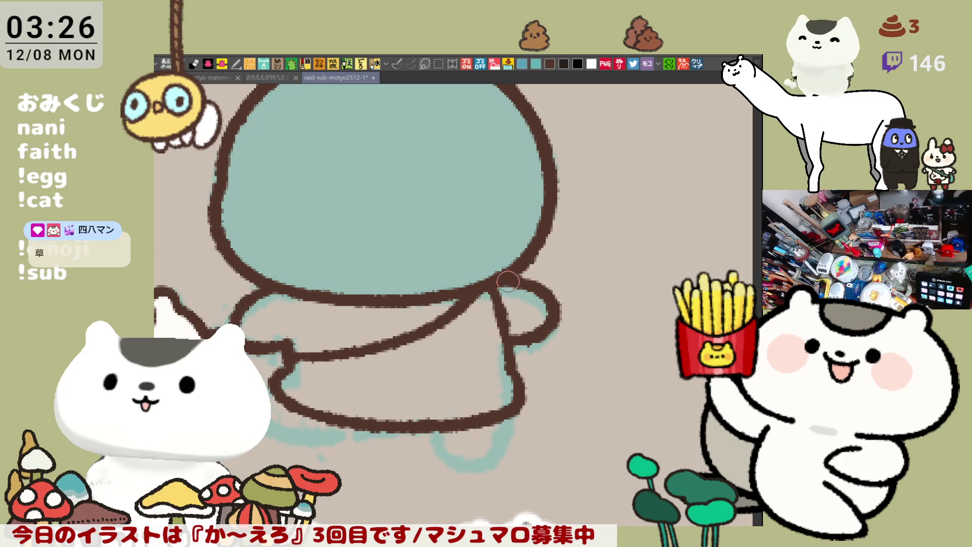
mouse_move(508, 283)
mouse_down()
mouse_move(519, 325)
mouse_move(510, 318)
mouse_up()
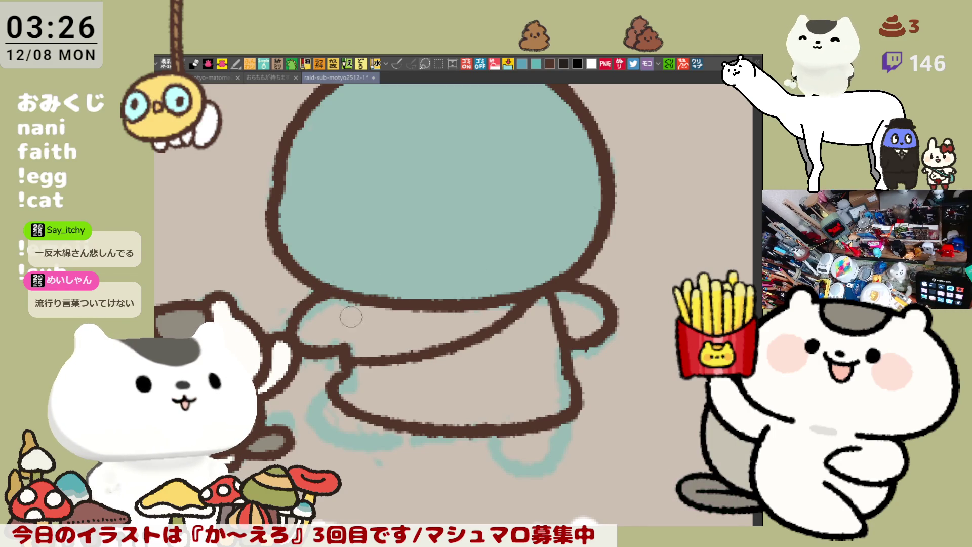
drag(331, 390, 312, 410)
key(ctrl+z)
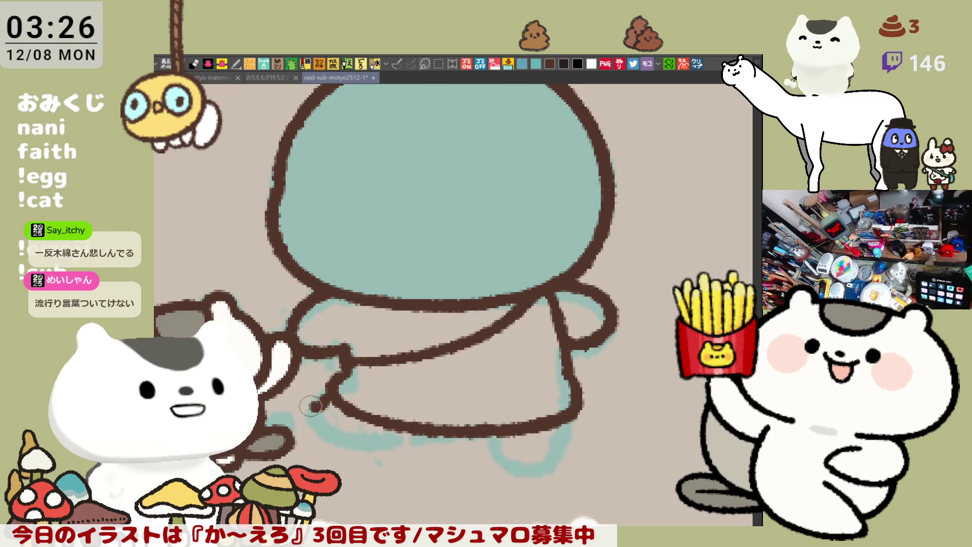
mouse_move(335, 389)
mouse_down()
mouse_move(324, 405)
mouse_move(348, 438)
mouse_up()
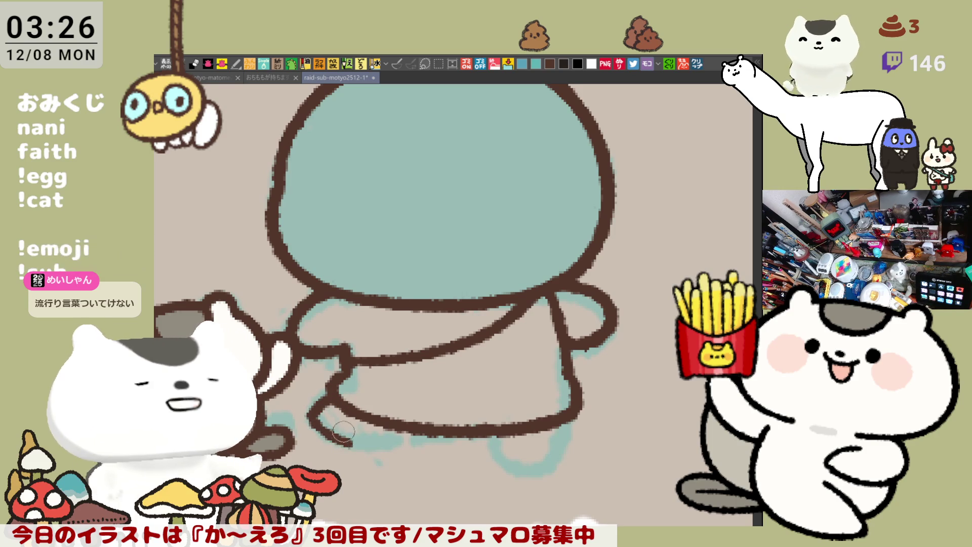
key(ctrl+z)
mouse_move(308, 400)
mouse_down()
mouse_move(315, 419)
mouse_move(348, 439)
mouse_up()
key(ctrl+z)
mouse_move(338, 388)
mouse_down()
mouse_move(310, 422)
mouse_move(326, 402)
mouse_move(314, 414)
mouse_move(357, 445)
mouse_move(400, 434)
mouse_up()
key(ctrl+z)
key(ctrl+z)
key(ctrl+z)
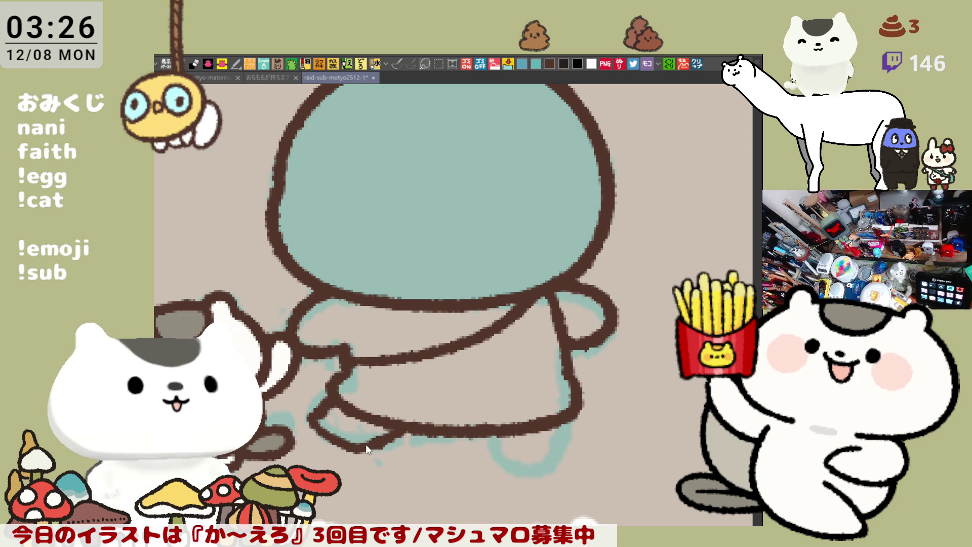
drag(367, 446, 394, 434)
mouse_move(493, 435)
mouse_down()
mouse_move(507, 466)
mouse_move(546, 463)
mouse_up()
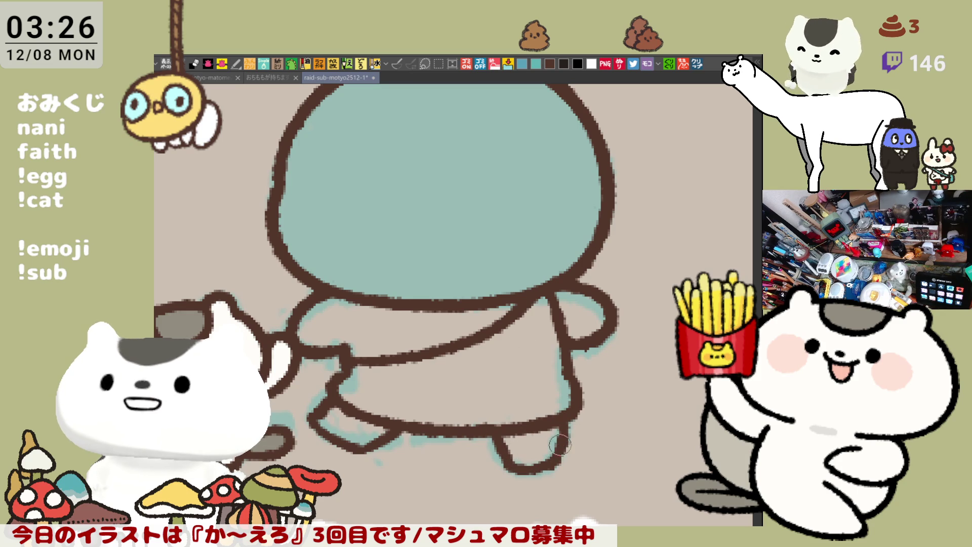
mouse_move(551, 459)
mouse_down()
mouse_move(561, 444)
mouse_move(554, 451)
mouse_up()
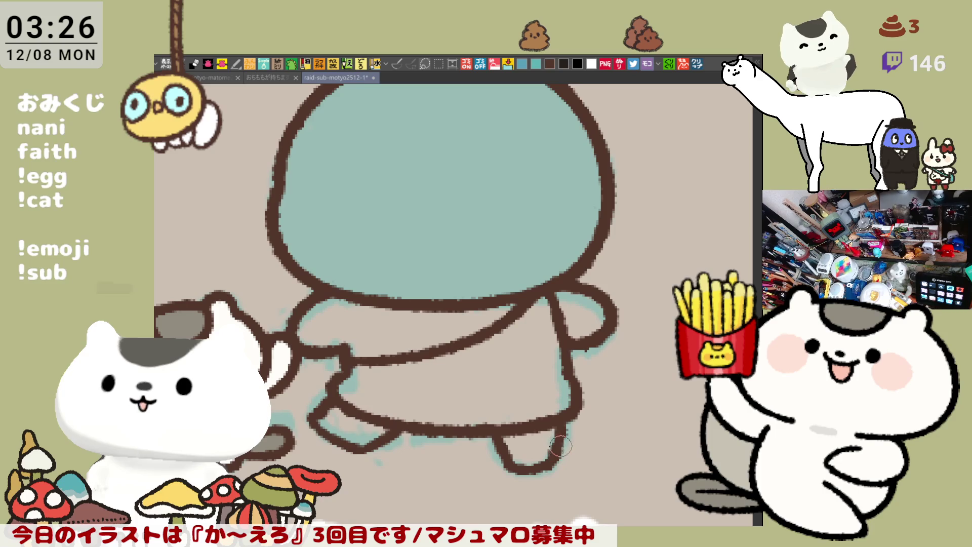
key(h)
drag(486, 428, 545, 351)
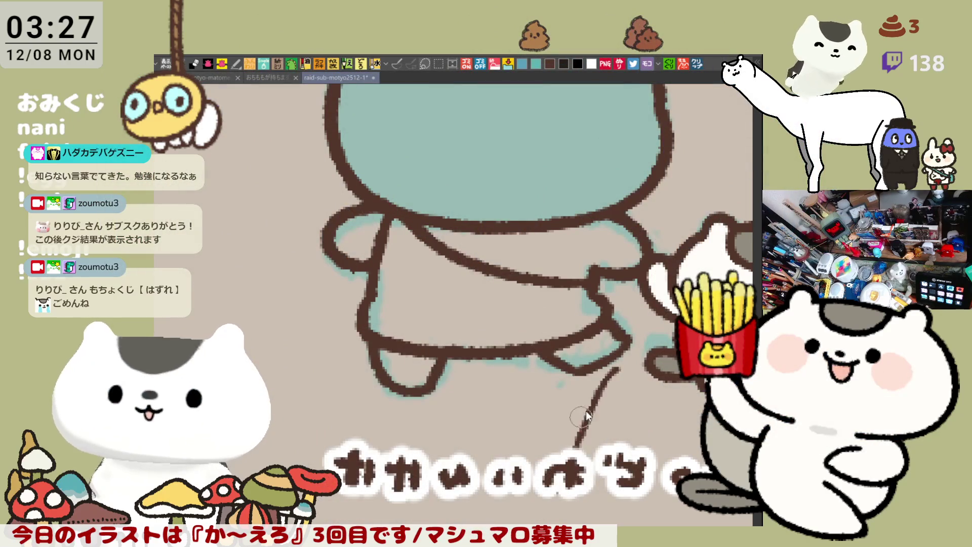
Flip the canvas view horizontally and sketch short strokes out from the right hand
drag(591, 409, 528, 502)
key(h)
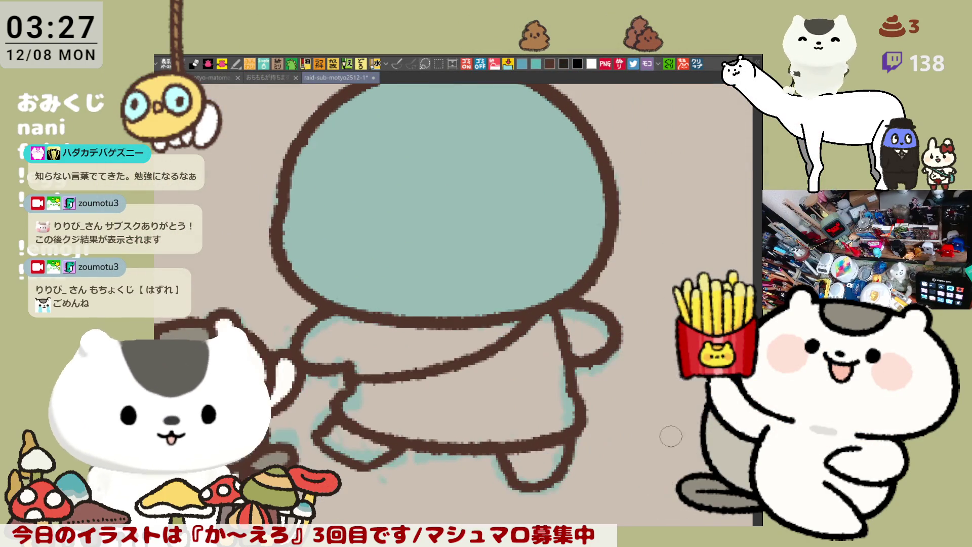
drag(582, 400, 600, 412)
drag(577, 382, 606, 388)
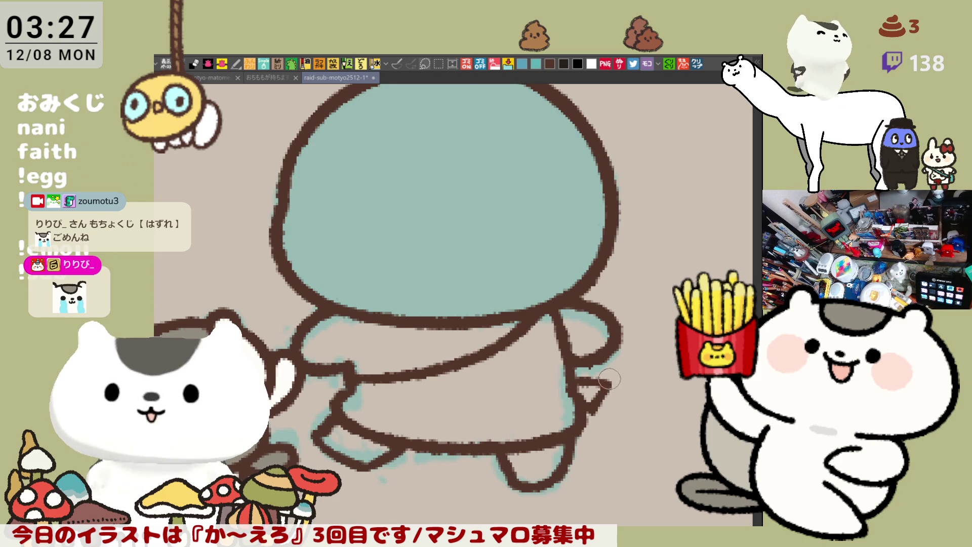
Draw the flag's top, lower and right edges extending from the hand
drag(608, 388, 663, 401)
key(ctrl+z)
mouse_move(604, 381)
mouse_down()
mouse_move(662, 400)
mouse_move(642, 441)
mouse_up()
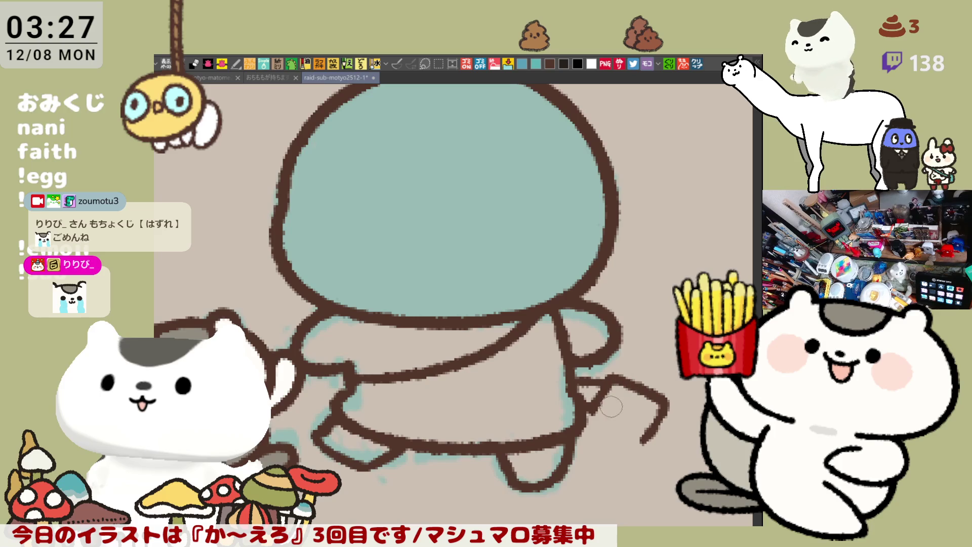
drag(591, 407, 639, 442)
key(ctrl+z)
drag(585, 405, 639, 443)
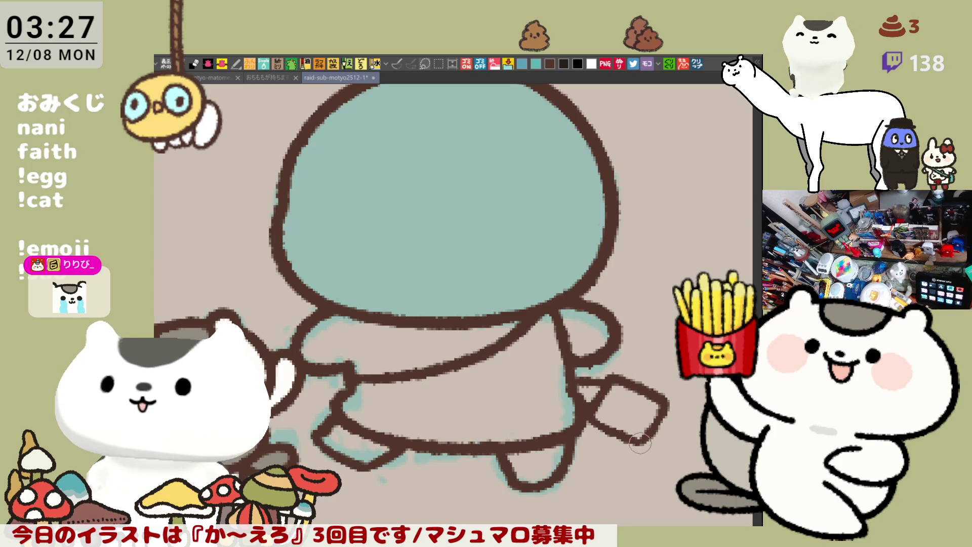
drag(660, 411, 641, 440)
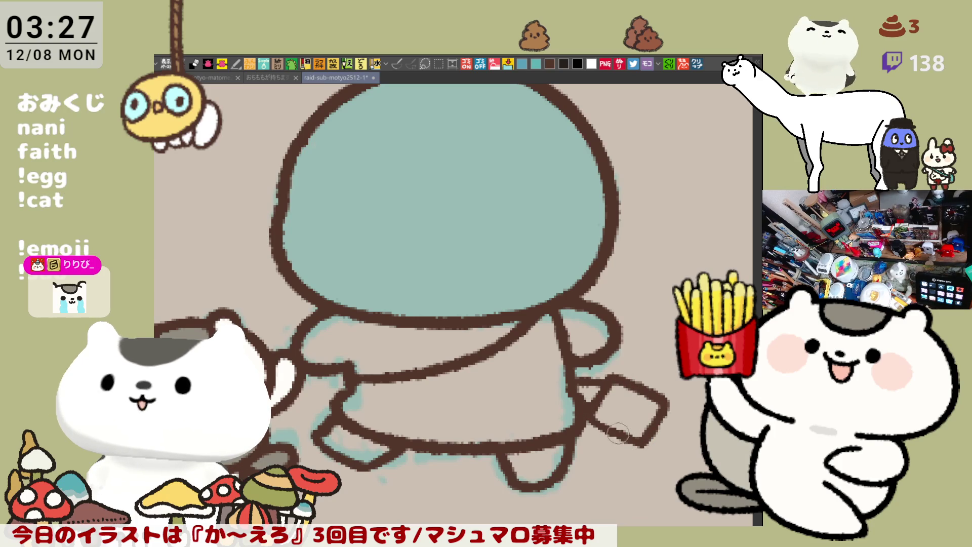
mouse_move(585, 405)
mouse_down()
mouse_move(641, 442)
mouse_move(627, 436)
mouse_up()
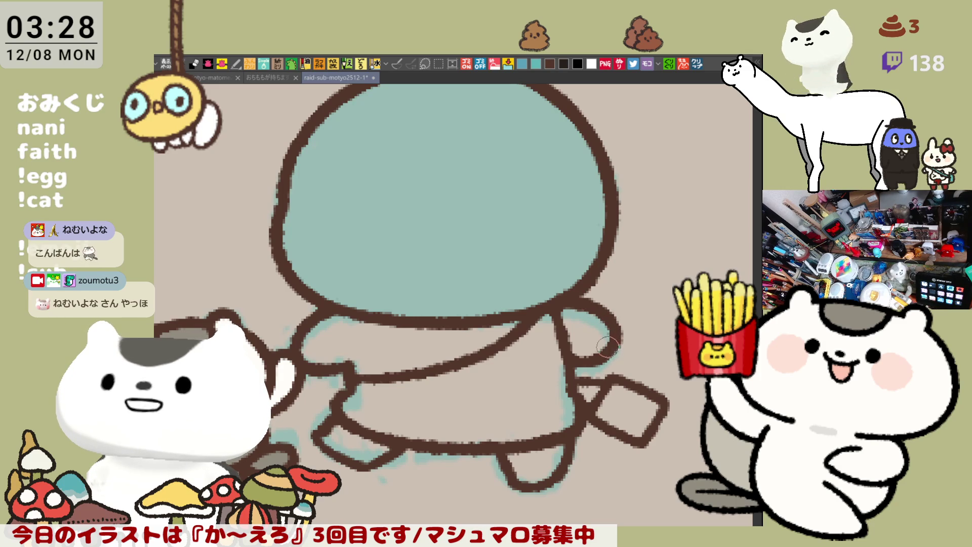
scroll(607, 347, up, 1)
scroll(505, 277, up, 2)
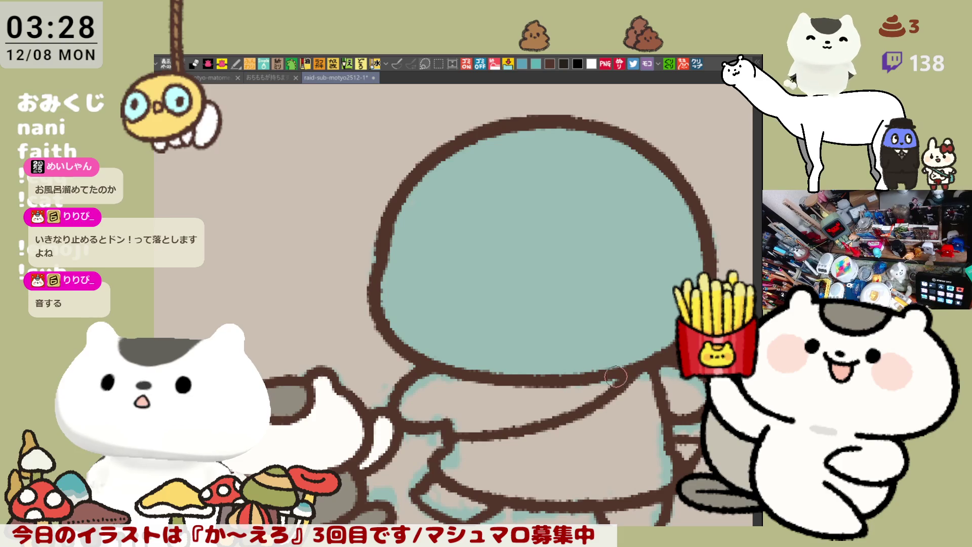
drag(623, 366, 573, 349)
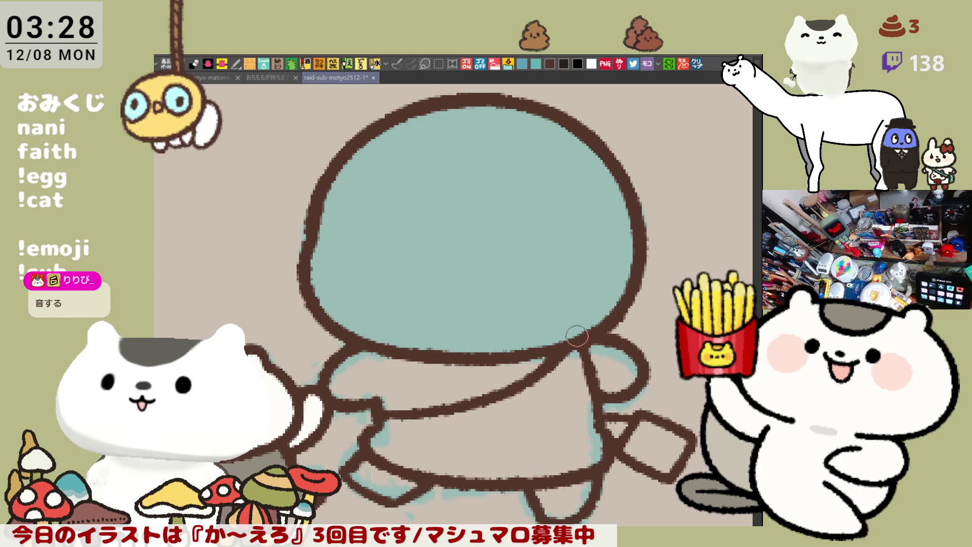
drag(575, 330, 540, 310)
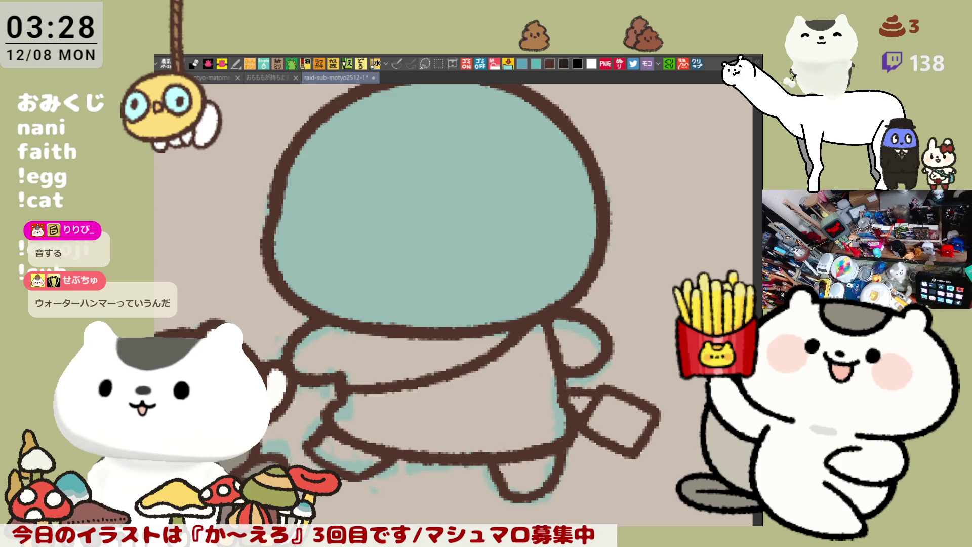
drag(645, 372, 645, 349)
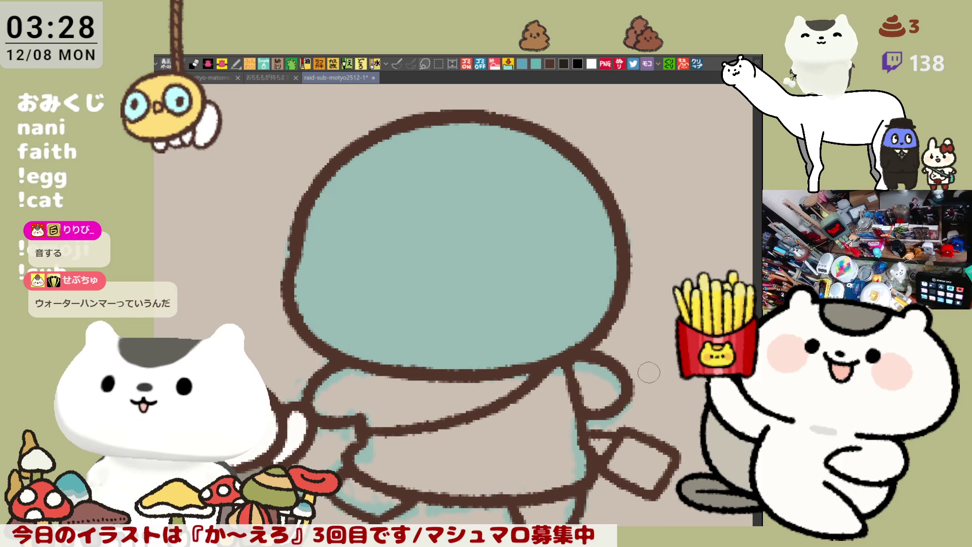
mouse_move(651, 397)
mouse_down()
mouse_move(606, 335)
mouse_move(602, 343)
mouse_up()
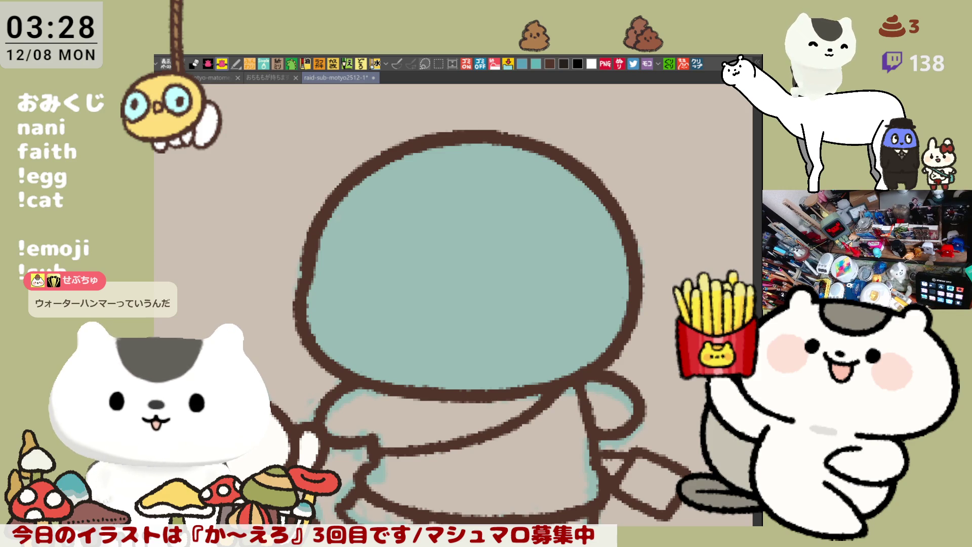
key(ctrl+z)
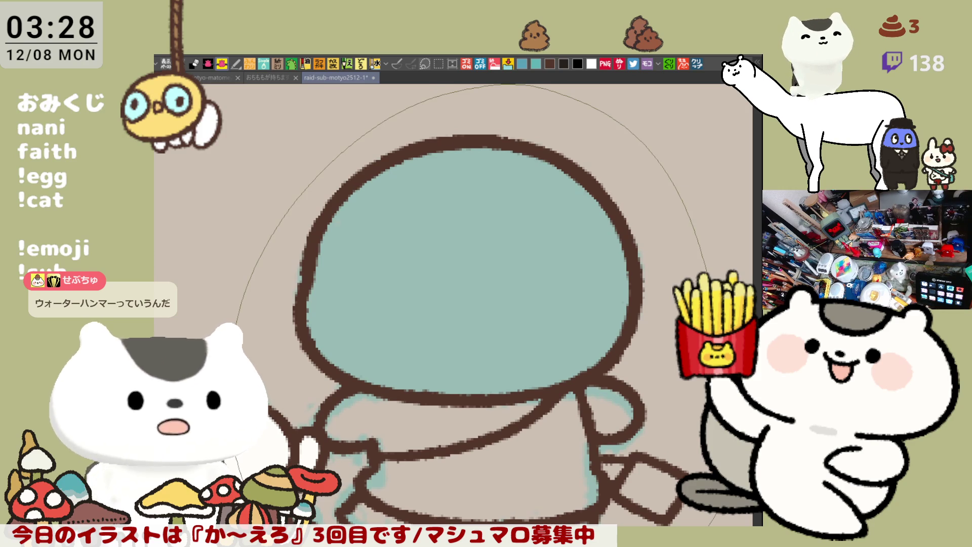
Fill the top dark grey, head peach, skirt yellow and flag purple, adding a light flag stripe
click(523, 441)
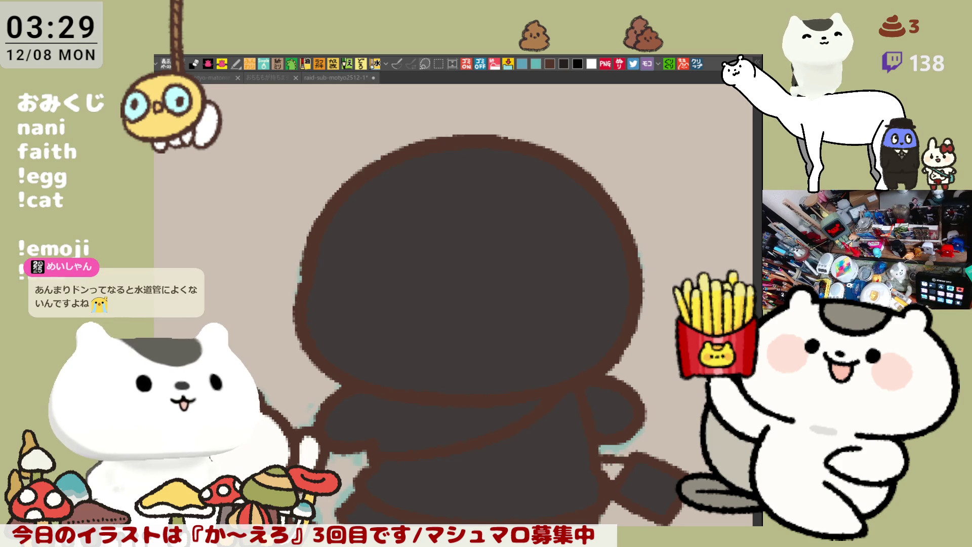
click(481, 236)
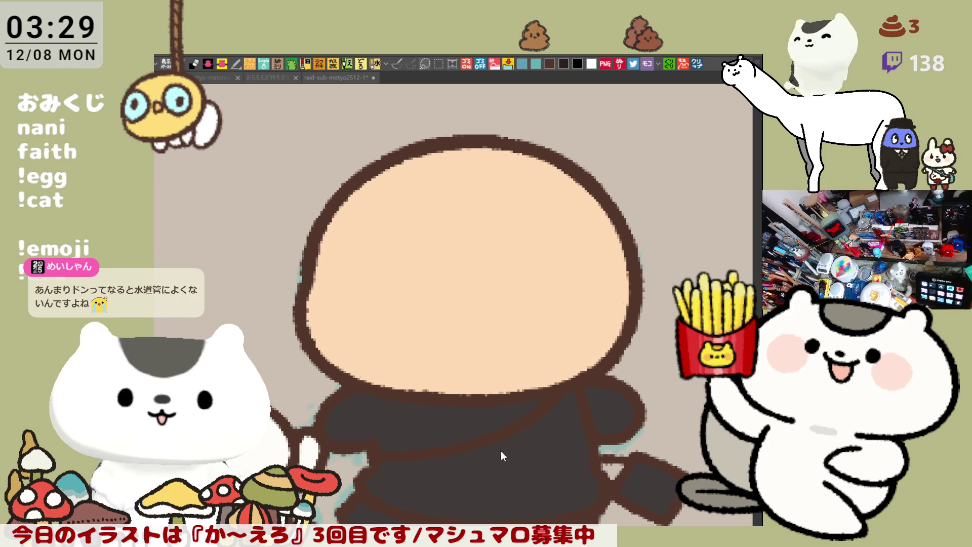
click(514, 456)
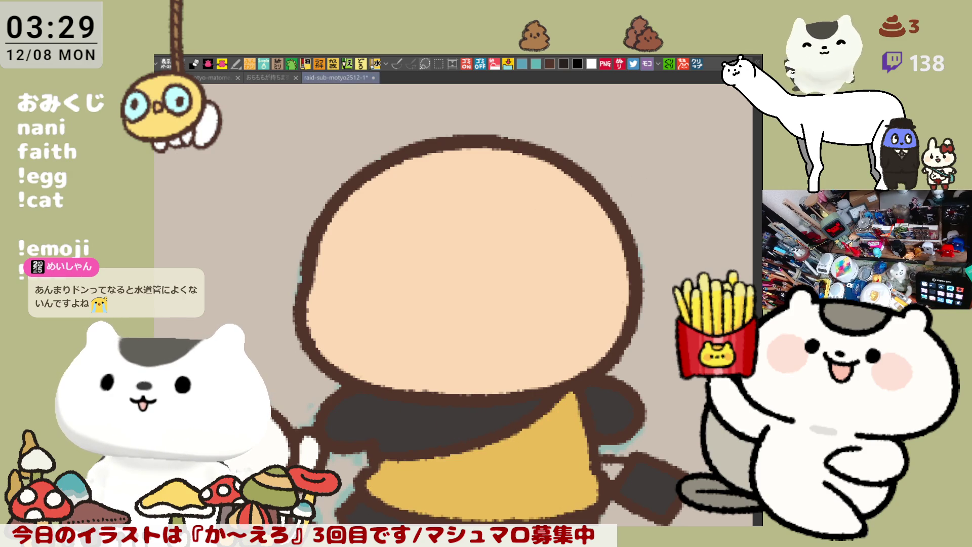
click(650, 479)
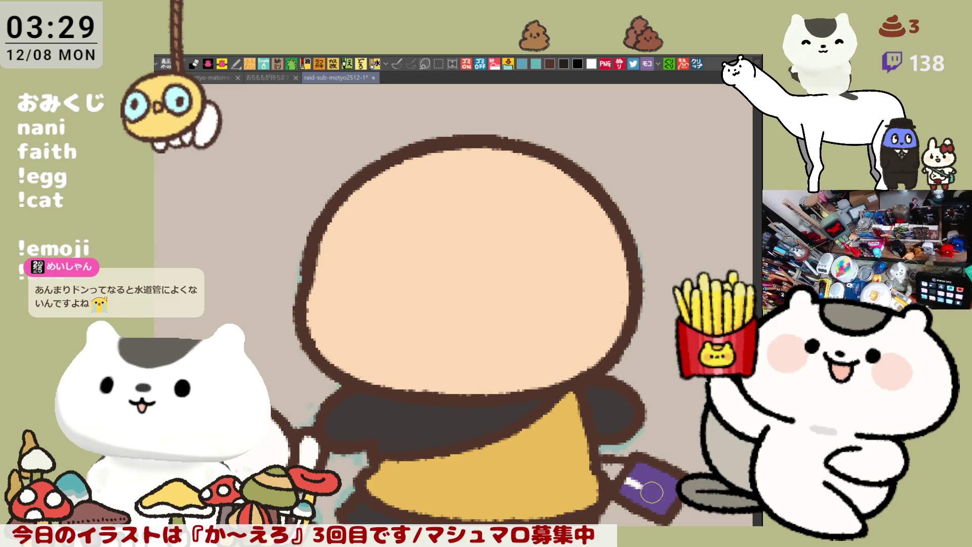
drag(624, 484, 668, 498)
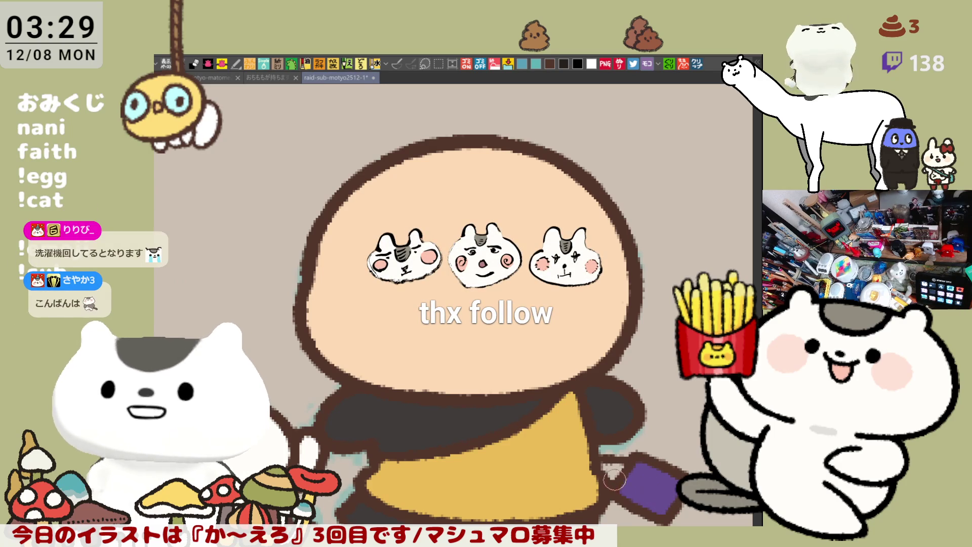
Brush light and red stripes across the flag, then recentre and zoom out on the figure
drag(654, 490, 658, 471)
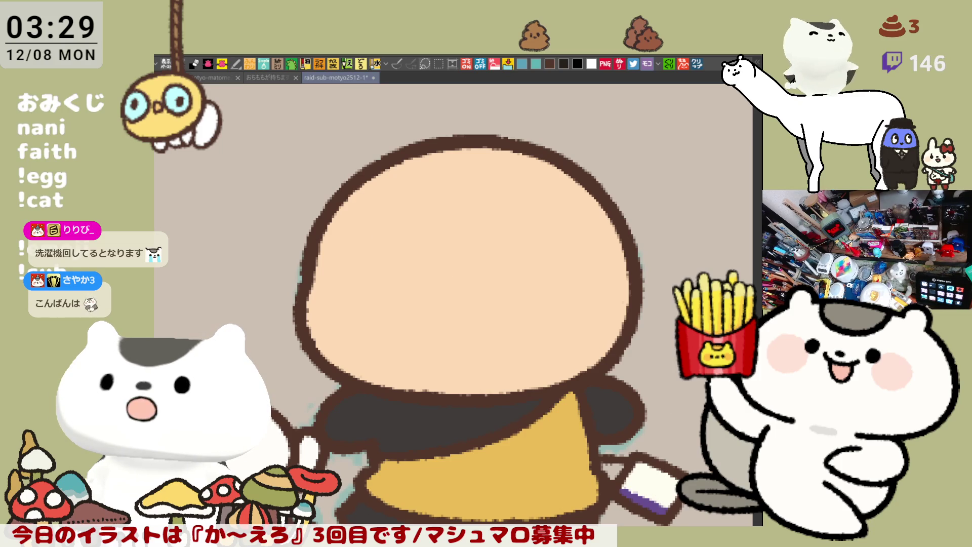
mouse_move(626, 473)
mouse_down()
mouse_move(669, 497)
mouse_move(656, 476)
mouse_up()
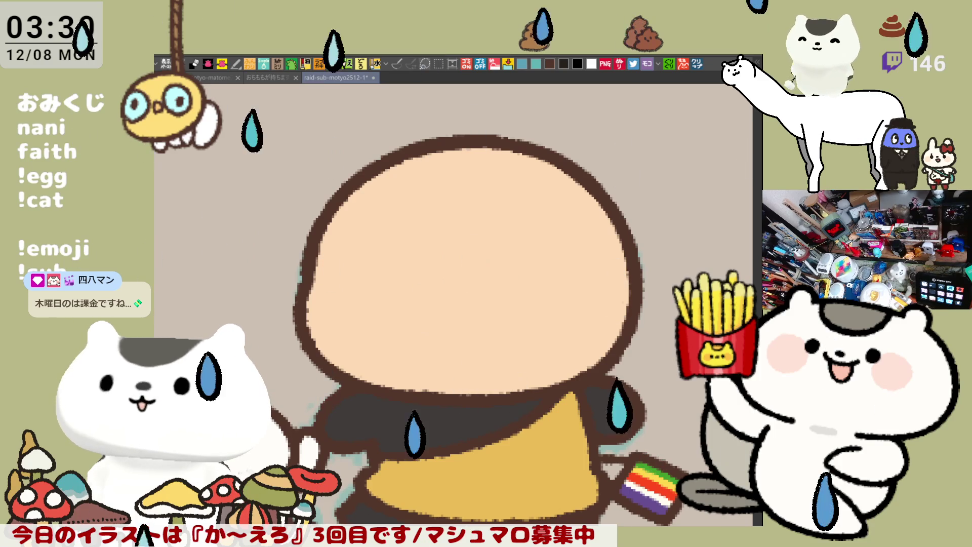
drag(615, 427, 489, 397)
scroll(511, 399, down, 3)
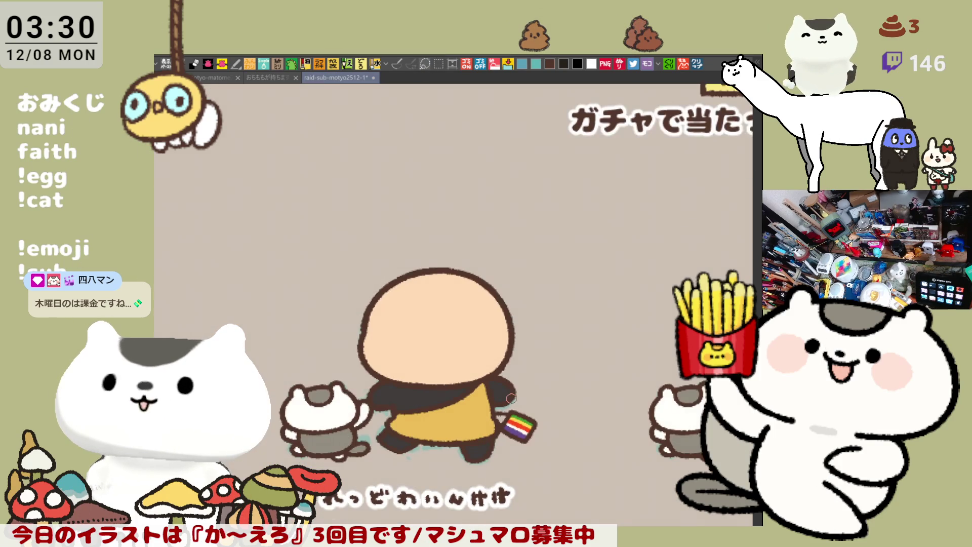